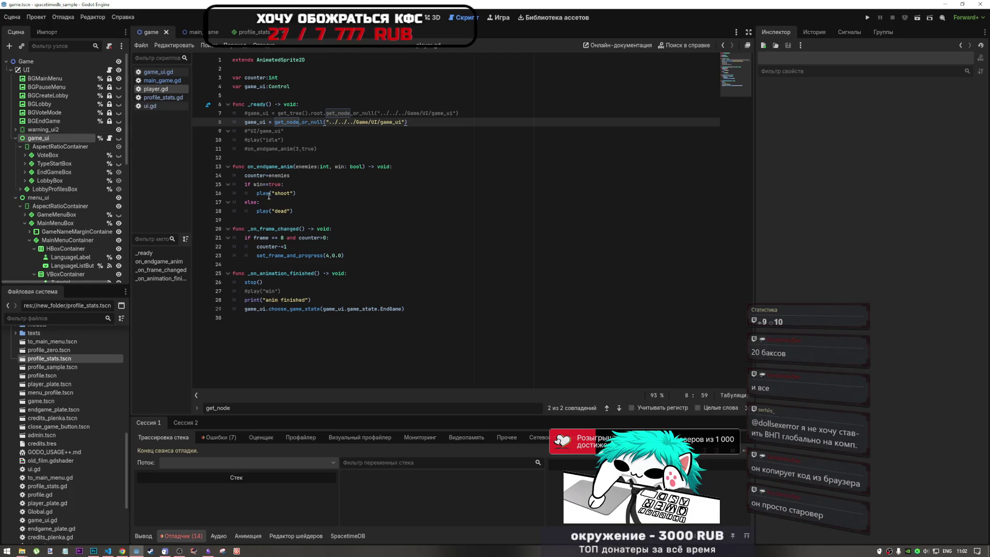
- Insert an empty line after the game_ui assignment in player.gd's _ready function
click(296, 193)
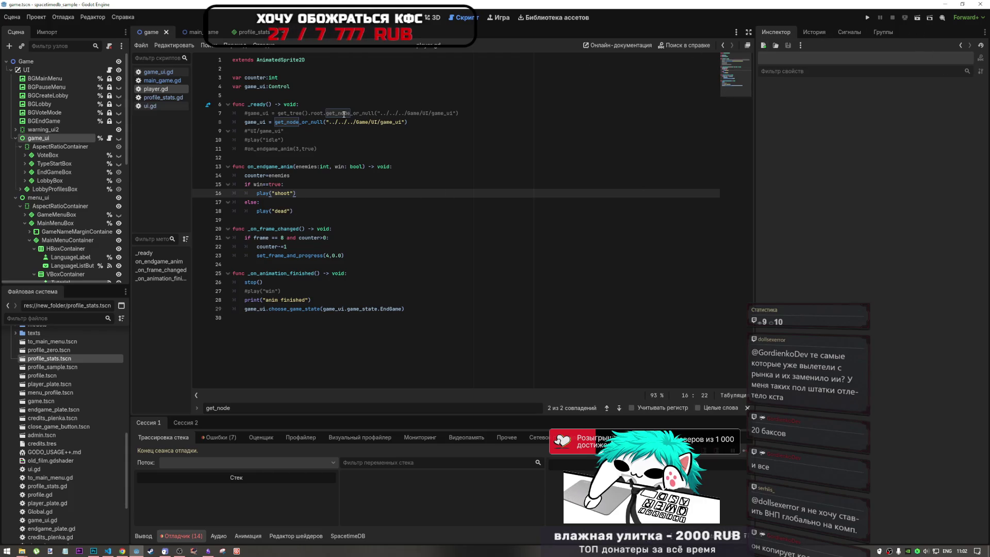
key(Down)
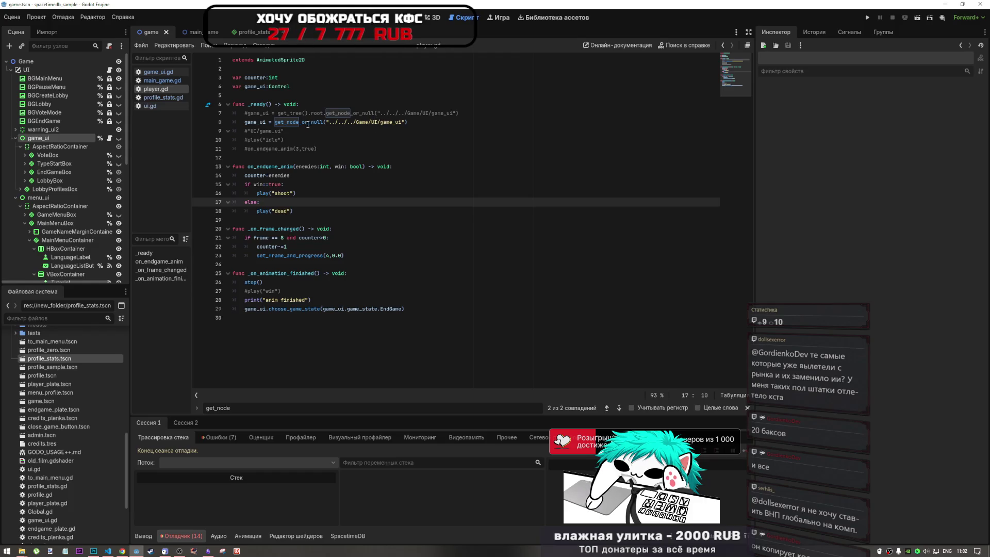
click(410, 122)
key(Return)
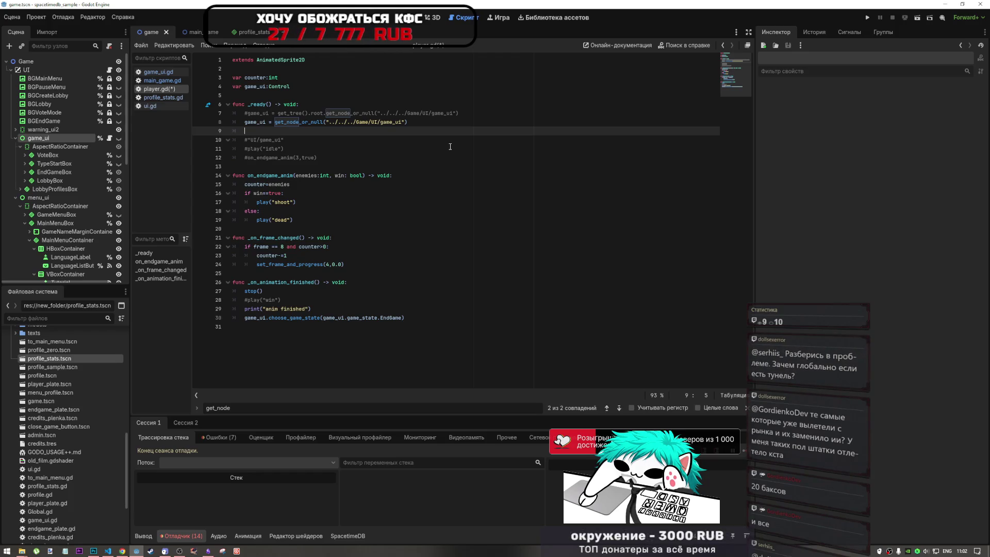
scroll(32, 253, down, 5)
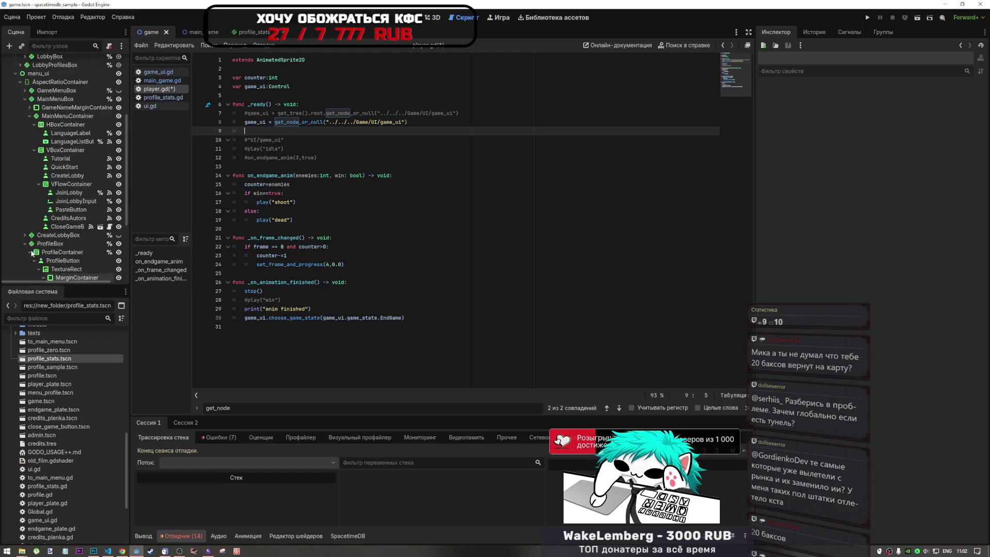
scroll(32, 253, up, 5)
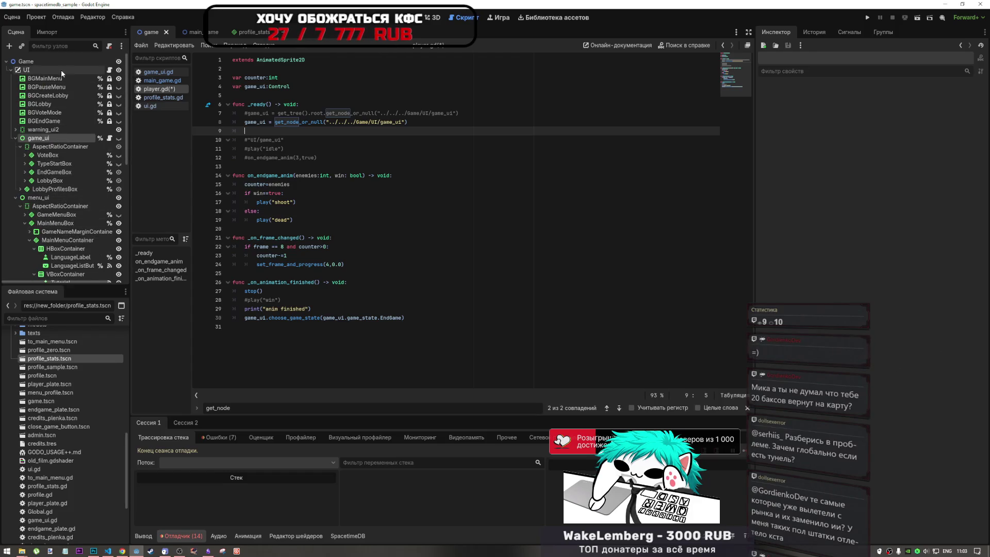
click(12, 70)
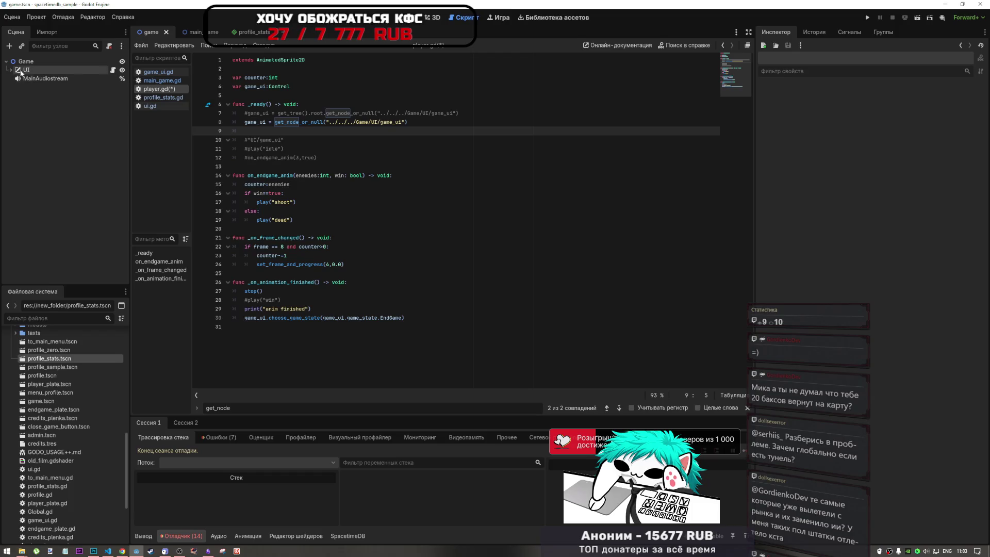
click(11, 69)
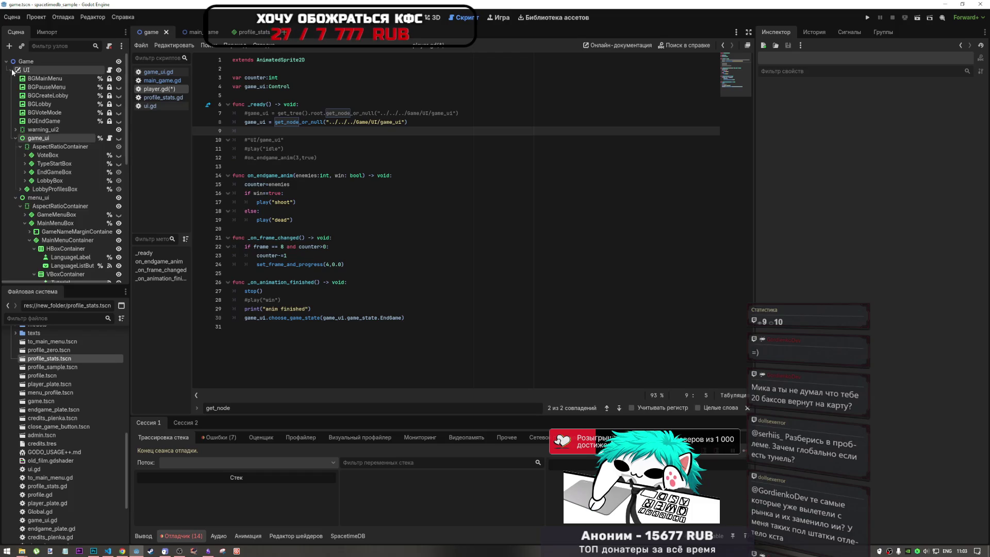
- Delete 'Game/' from the get_node_or_null path so it reads "../../../UI/game_ui", and save
double_click(361, 122)
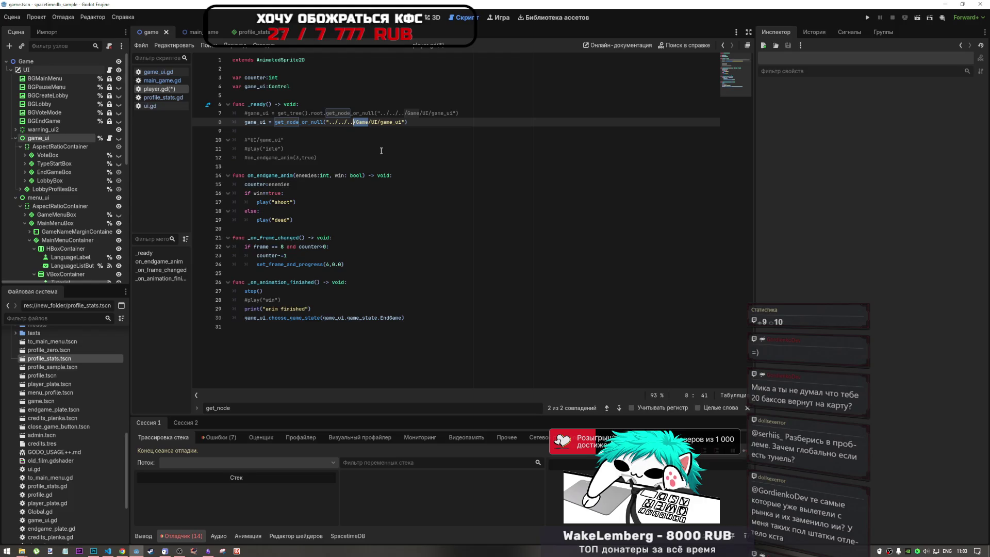
key(Delete)
key(Delete)
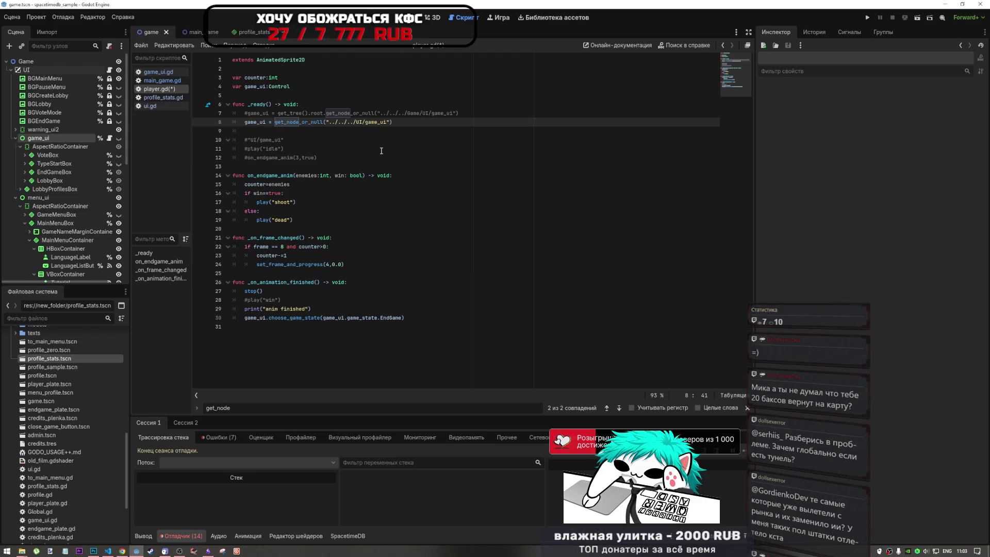
click(402, 123)
key(ctrl+s)
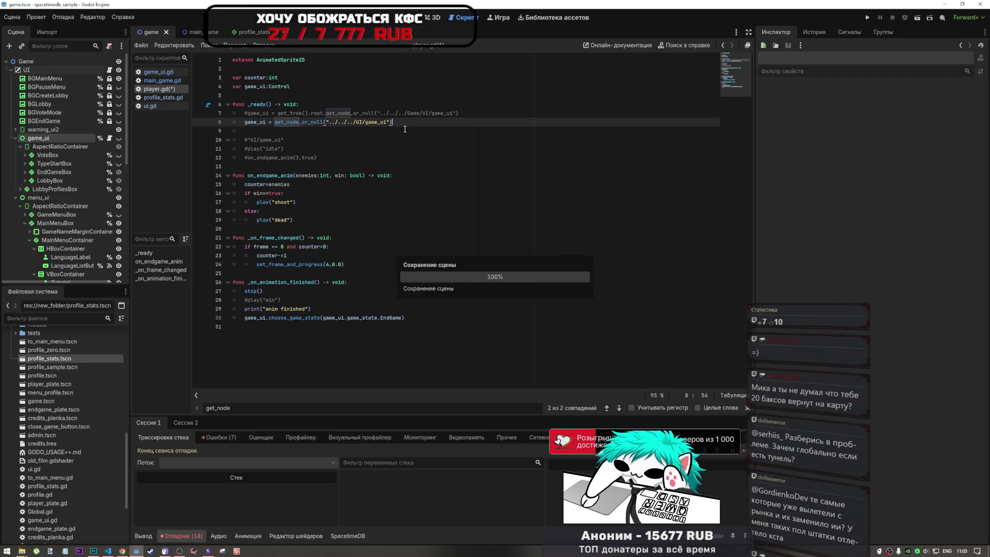
- Add print(game_ui) on a new line 9 and save the script
key(Return)
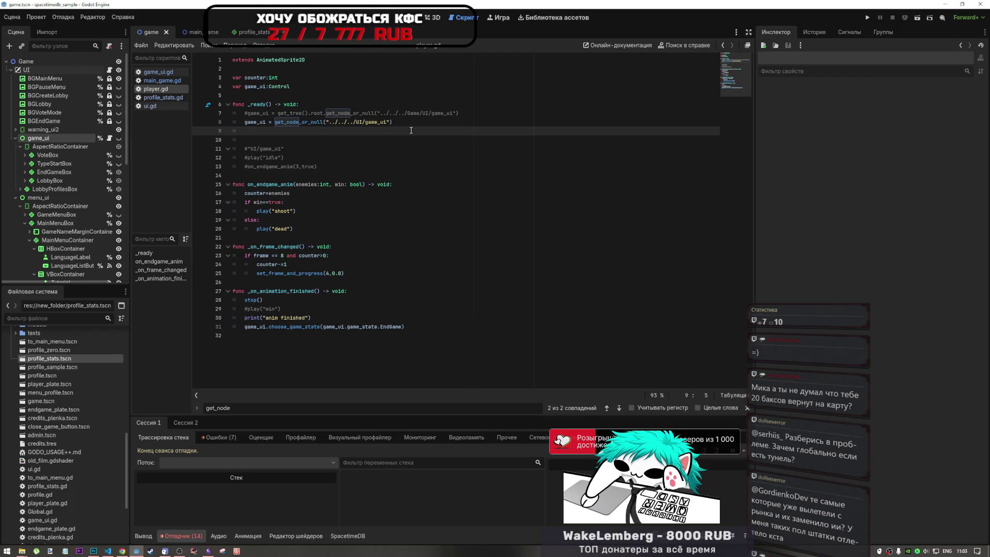
double_click(256, 124)
click(253, 140)
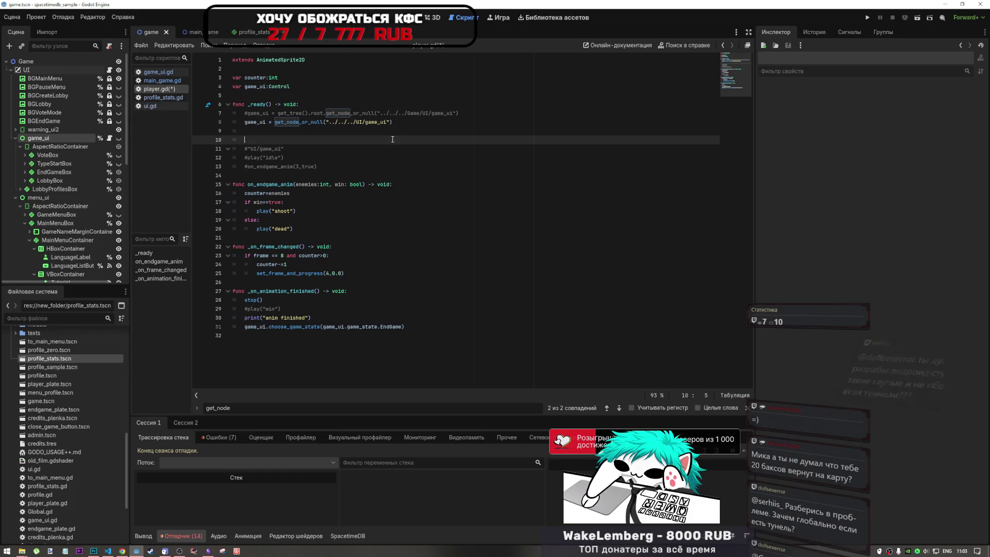
click(253, 124)
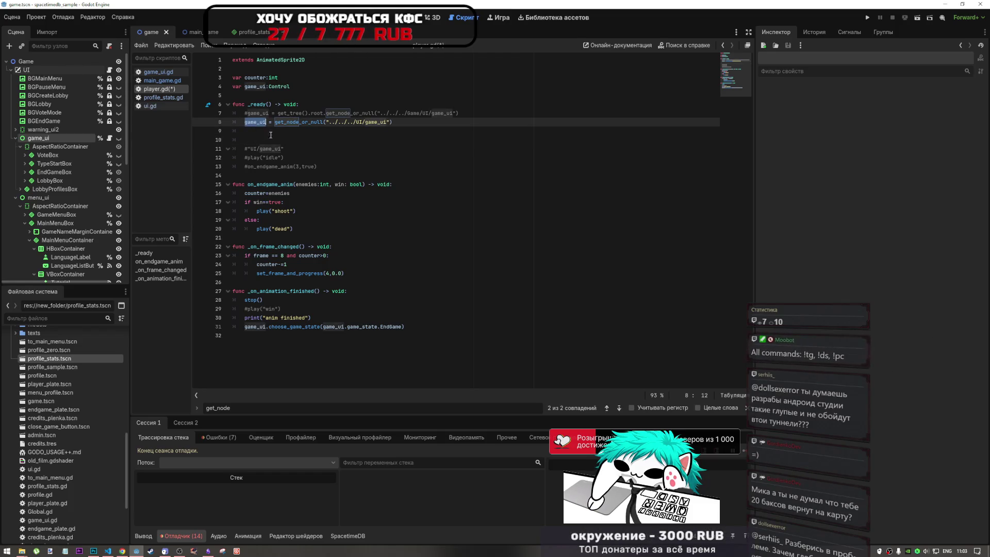
click(253, 131)
text(game_ui)
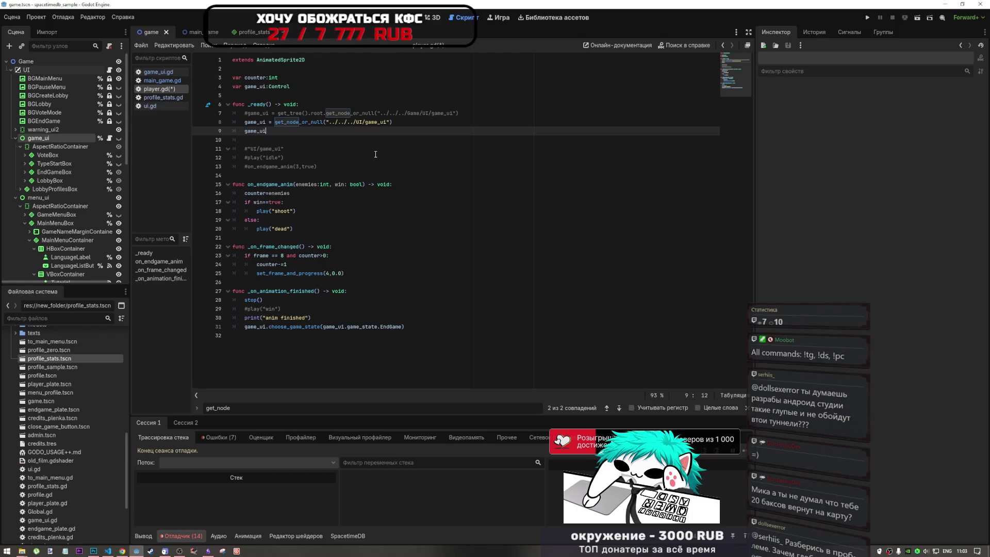
text(print)
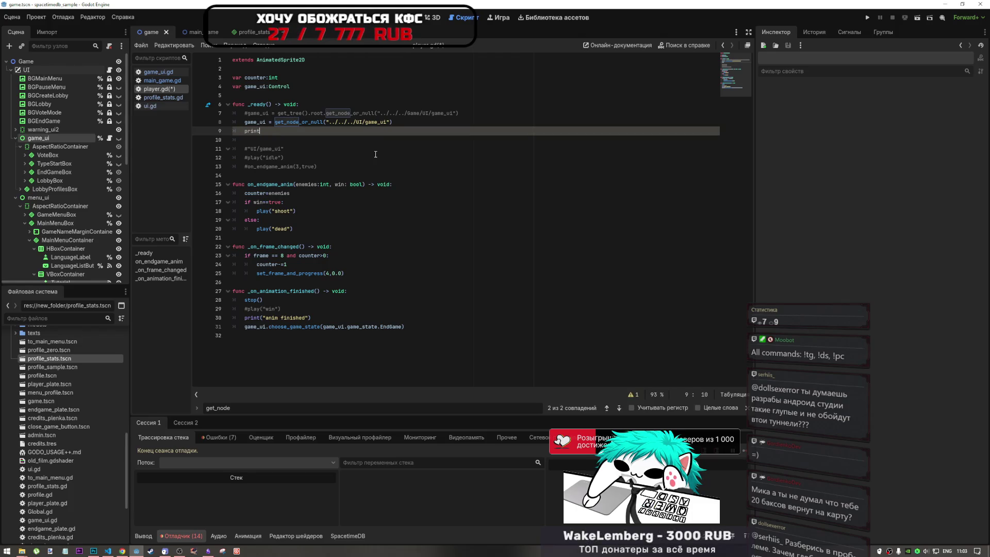
text((game_ui))
key(ctrl+s)
click(316, 166)
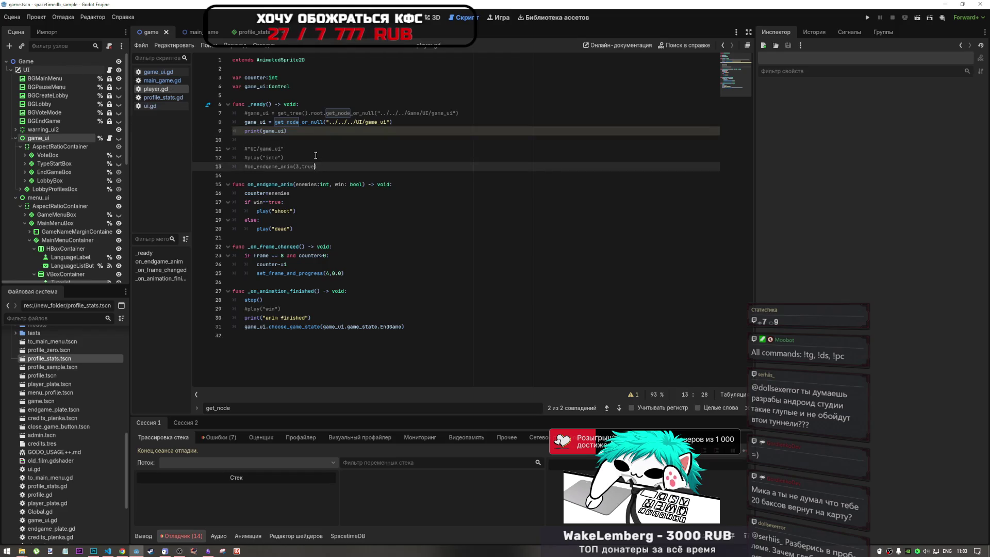
- Run the current scene; in the second game window, enter a nickname, pass the robot check and continue
click(923, 17)
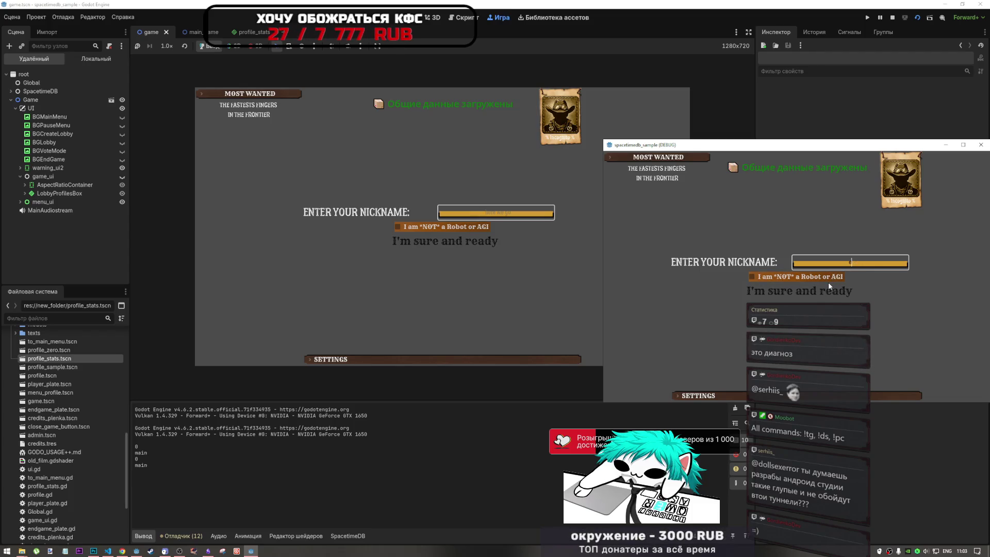
text(eee)
click(822, 279)
click(816, 287)
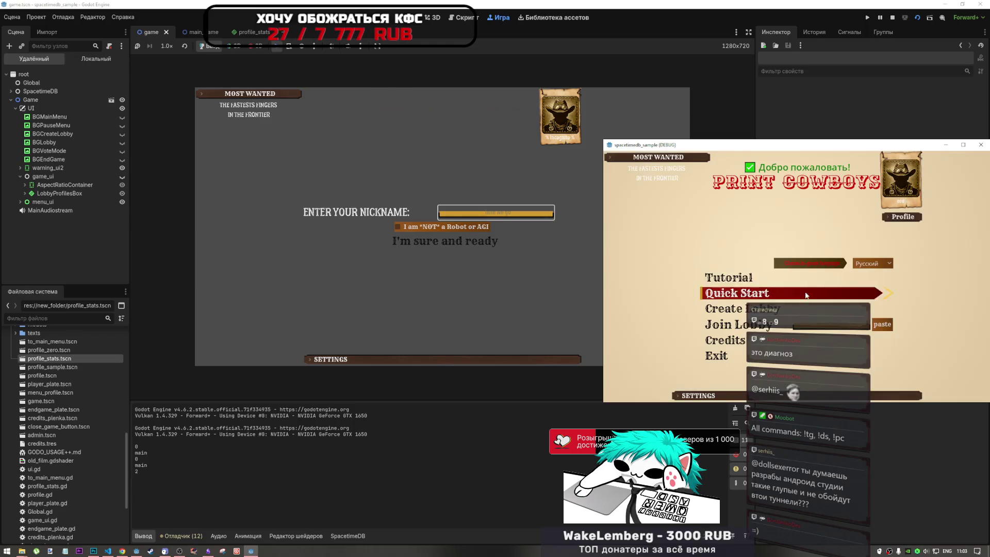
- In the embedded game, enter a nickname, pass the robot check, and create a two-player lobby
click(465, 231)
text(ww)
click(465, 230)
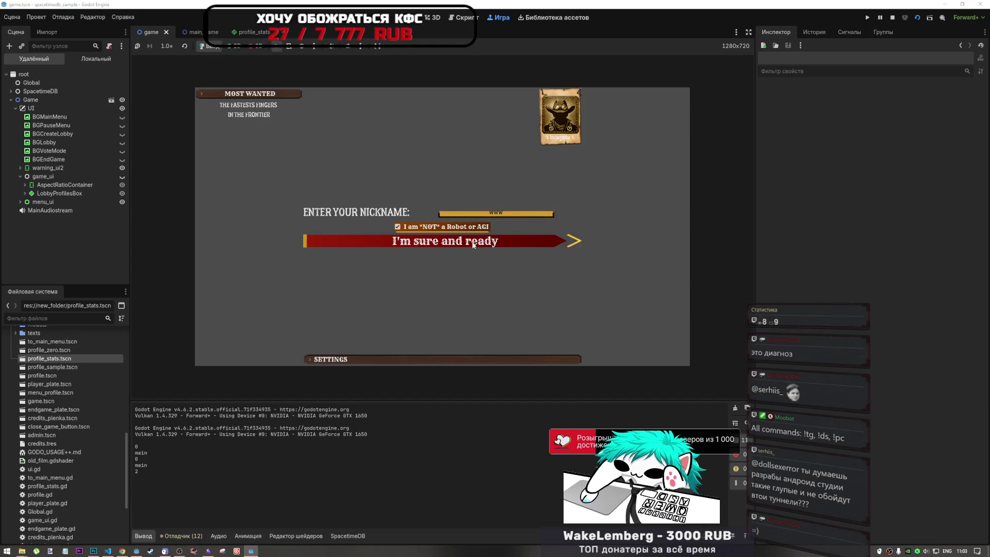
click(464, 240)
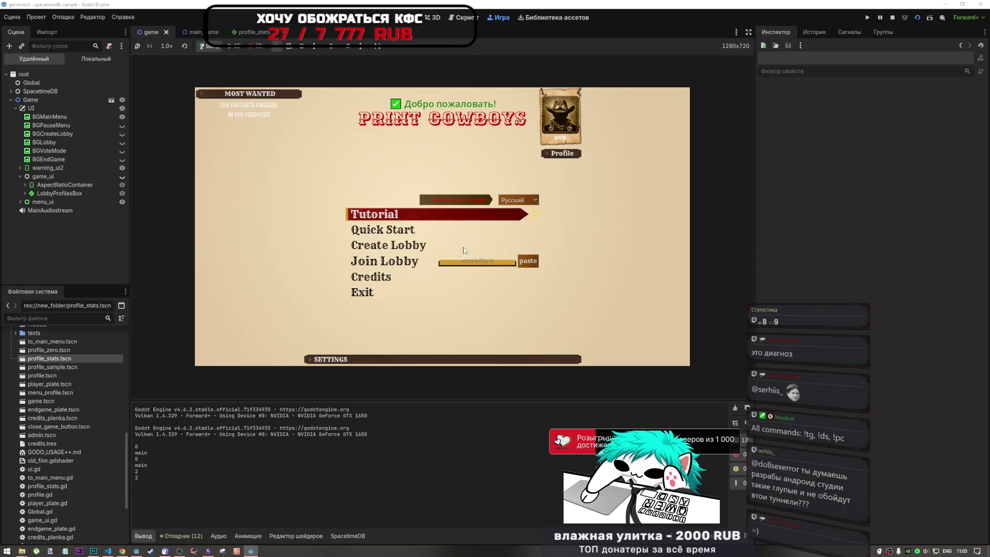
click(512, 246)
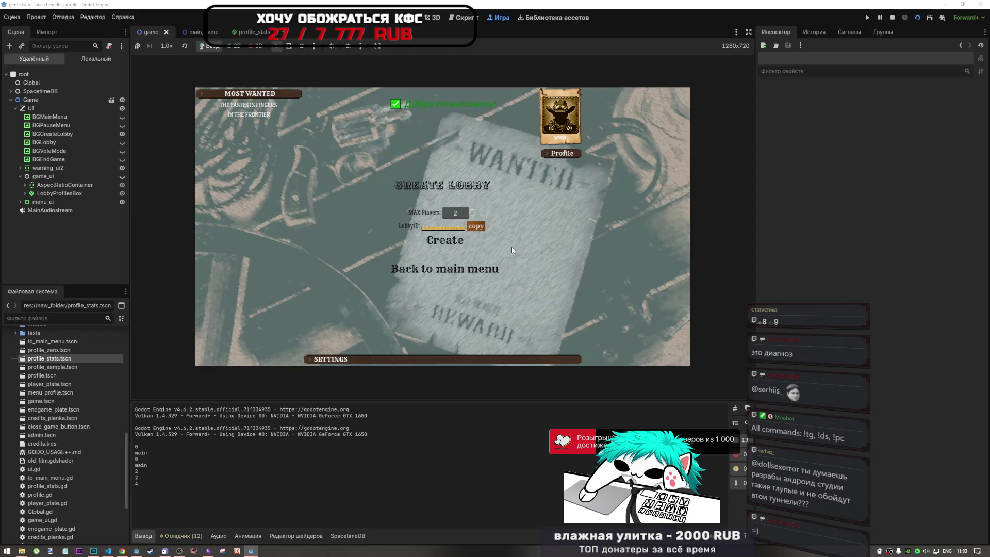
click(464, 240)
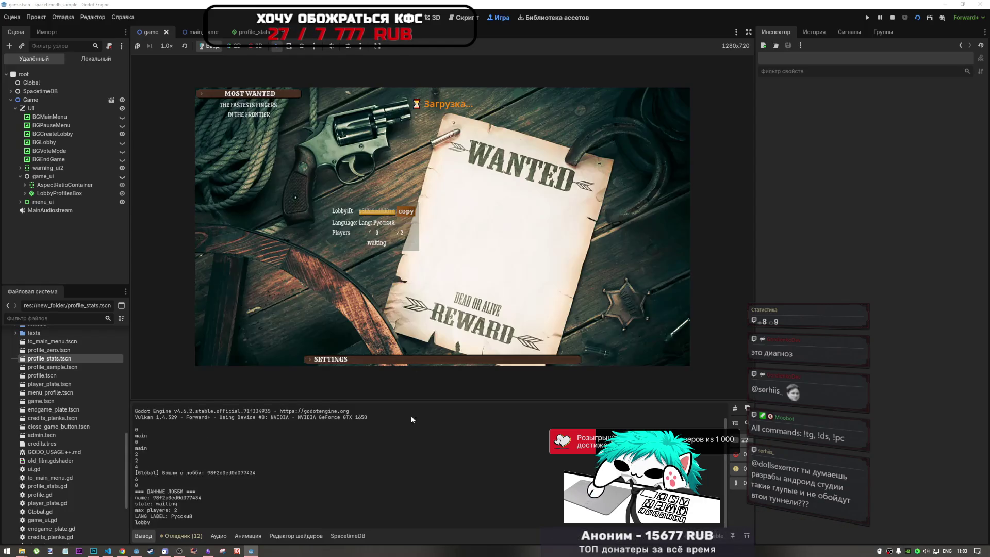
- In the second game window, paste the lobby ID and join as the second player
click(251, 550)
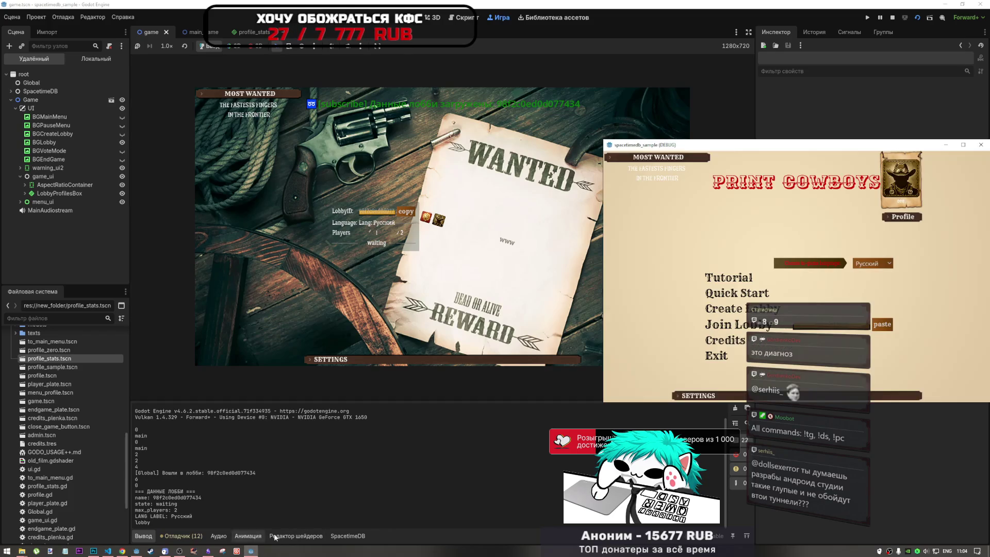
click(883, 323)
click(754, 327)
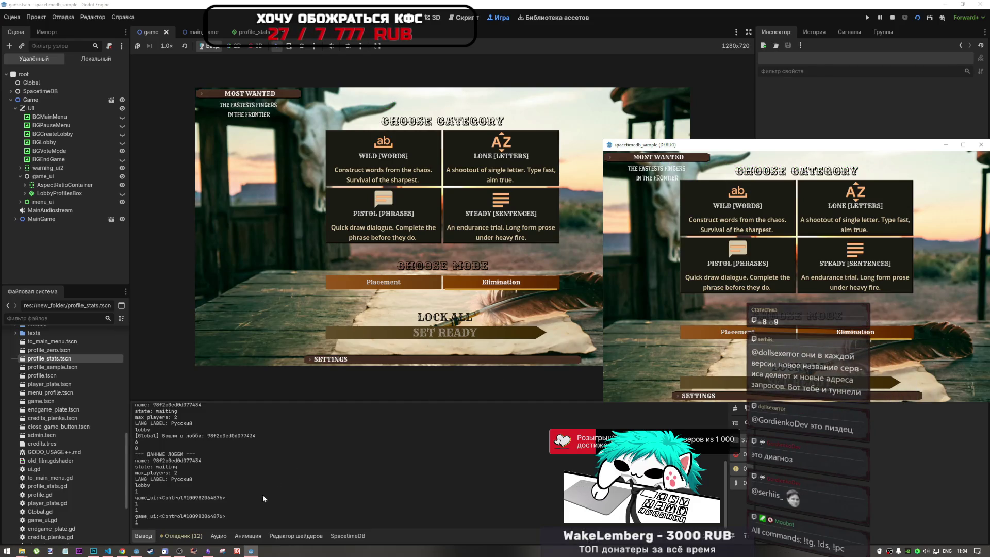
- Lock all category and mode choices in both the debug game window and the embedded game
click(181, 551)
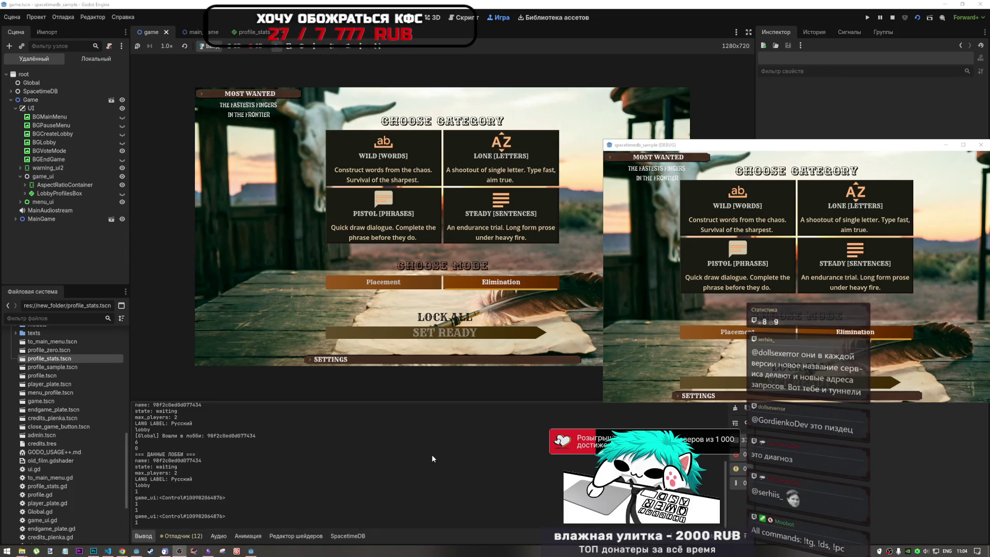
click(795, 147)
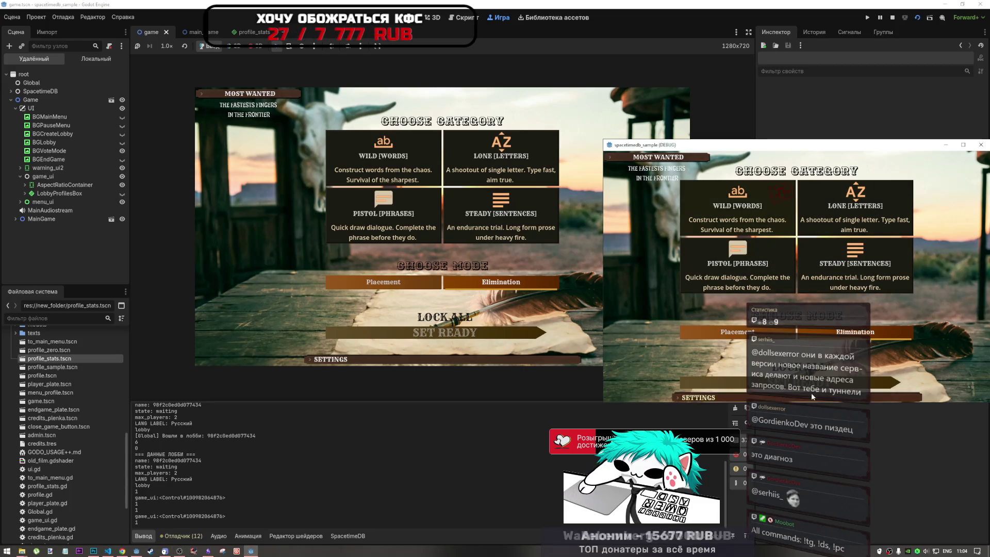
click(814, 367)
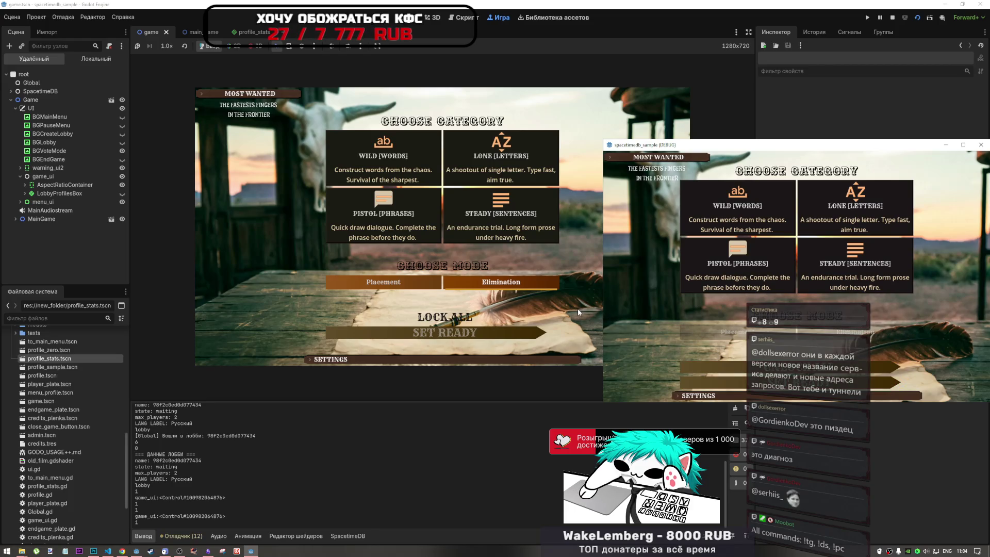
click(495, 273)
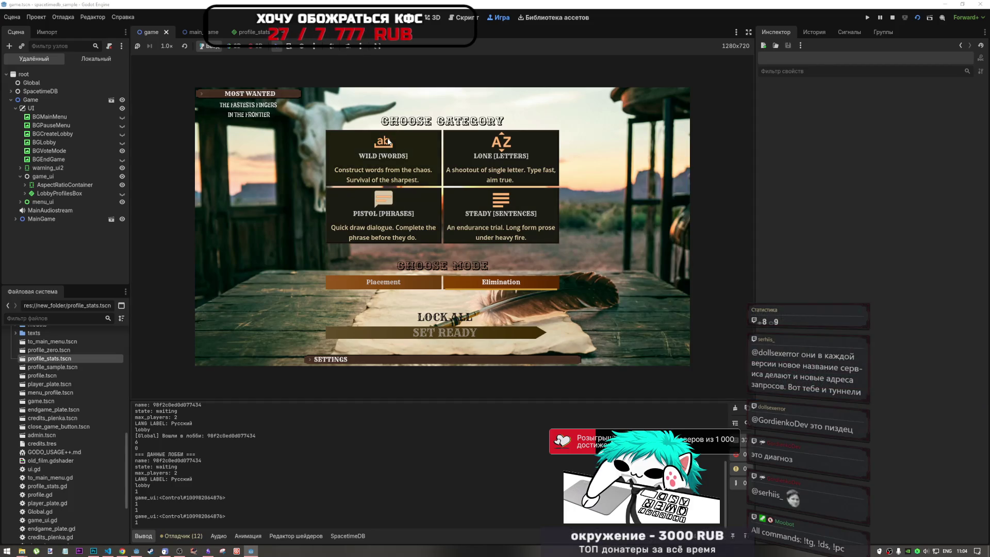
click(470, 317)
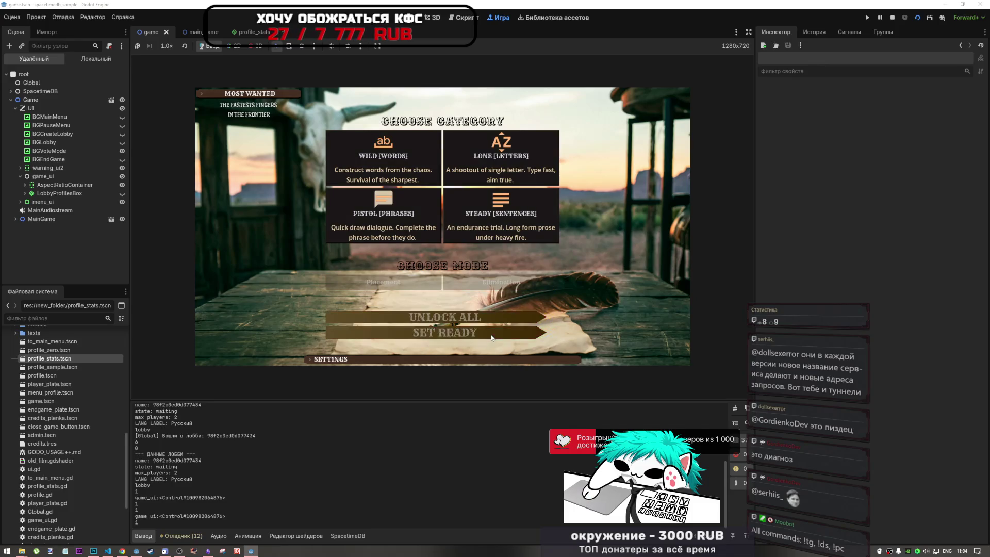
- Load the desert duel, switch the keyboard to Russian, and type the phrase starting 'мост соединяет берега'
click(434, 332)
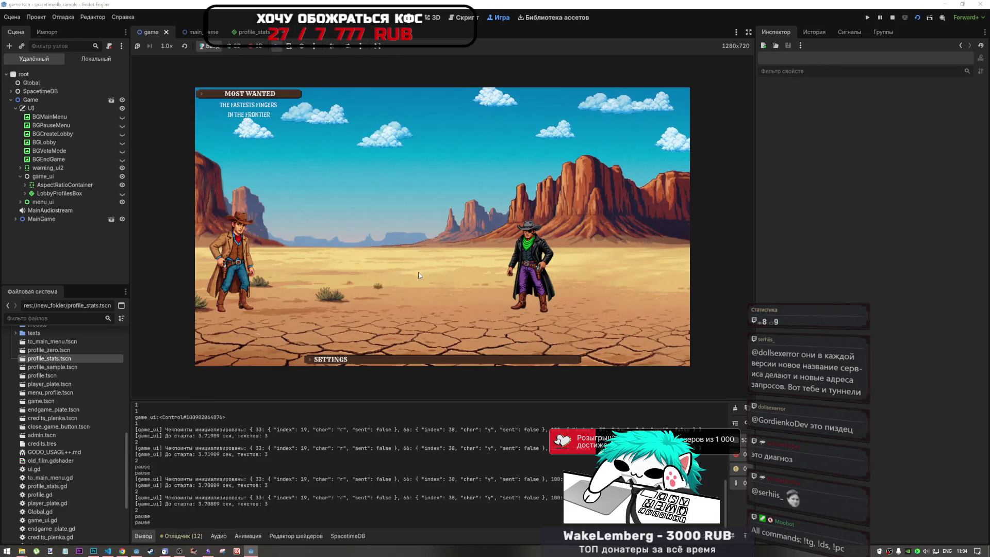
key(alt+shift)
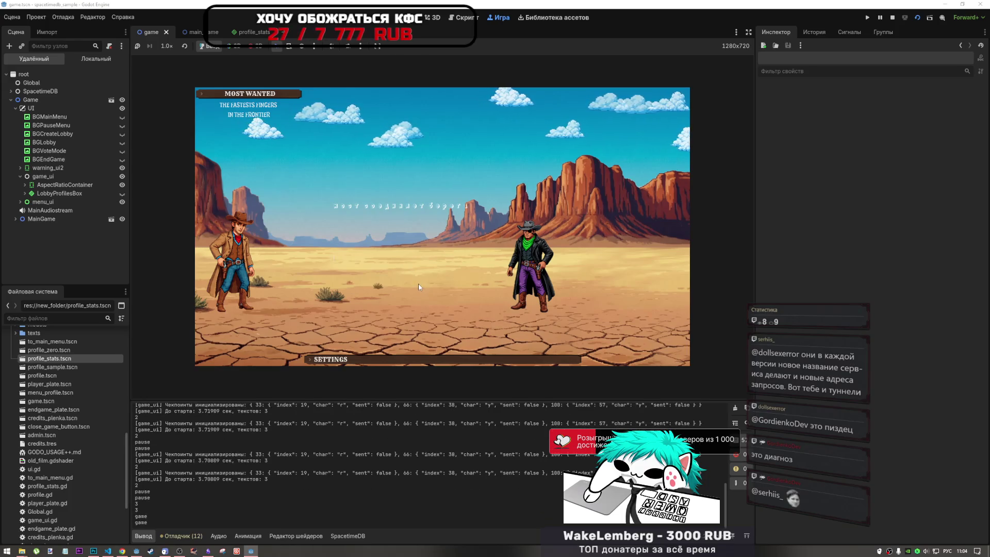
text(мост)
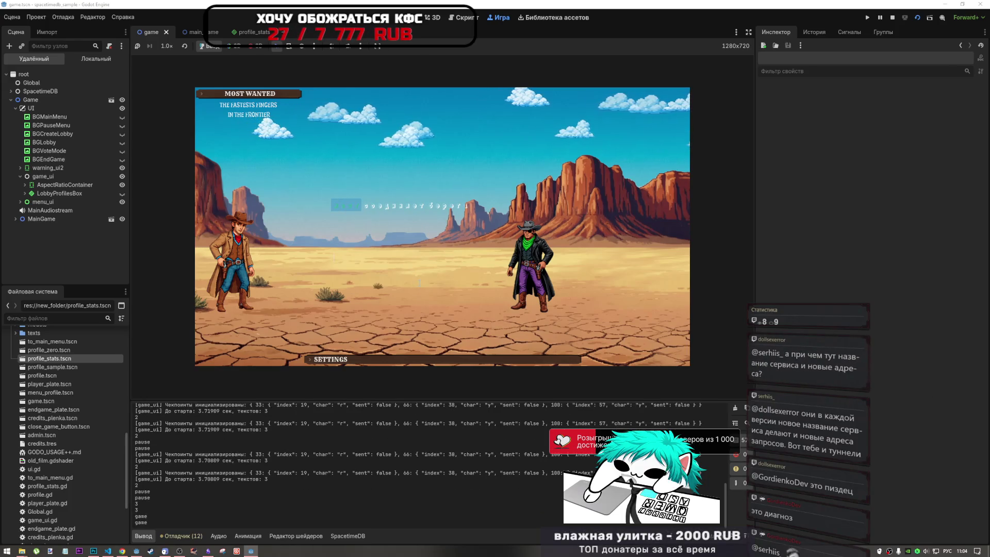
text( соед)
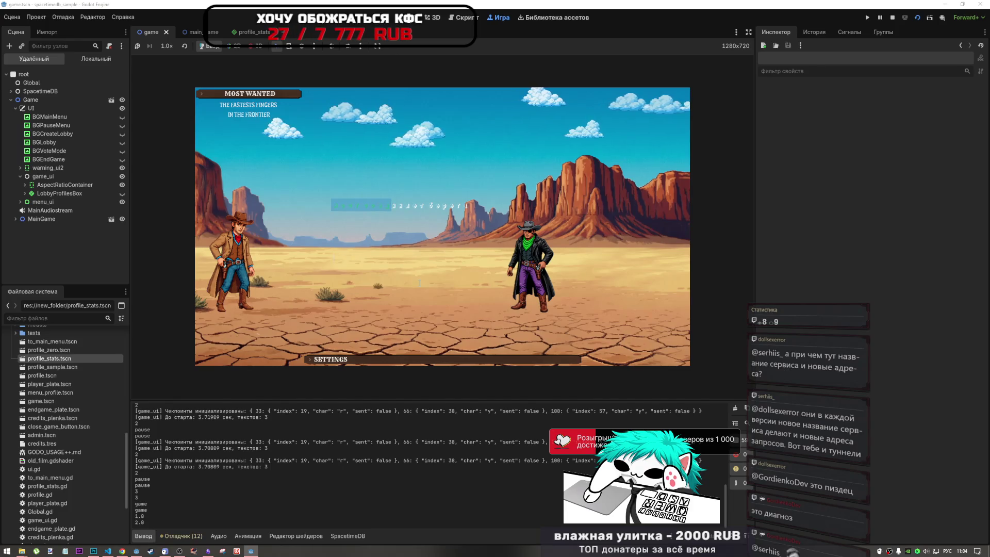
text(иняет )
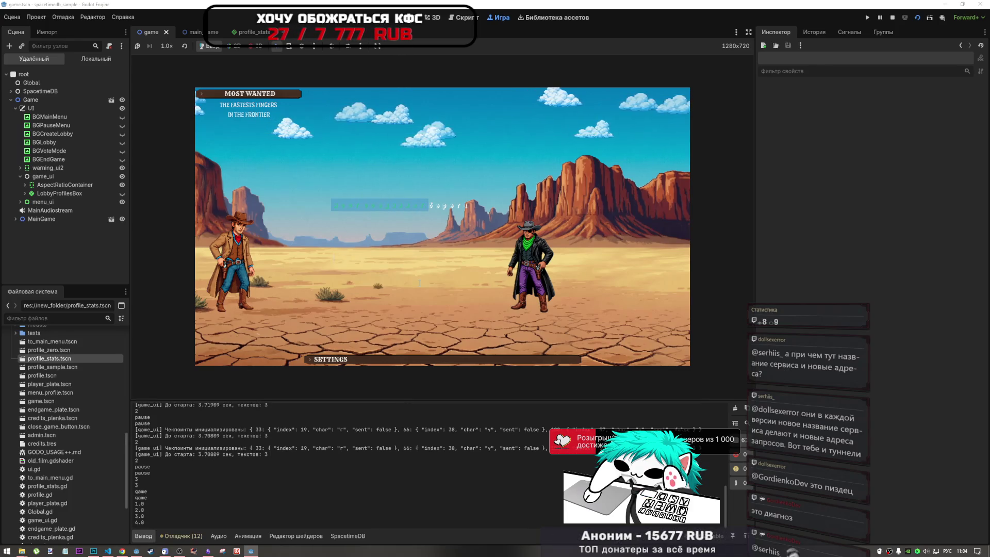
text(берега)
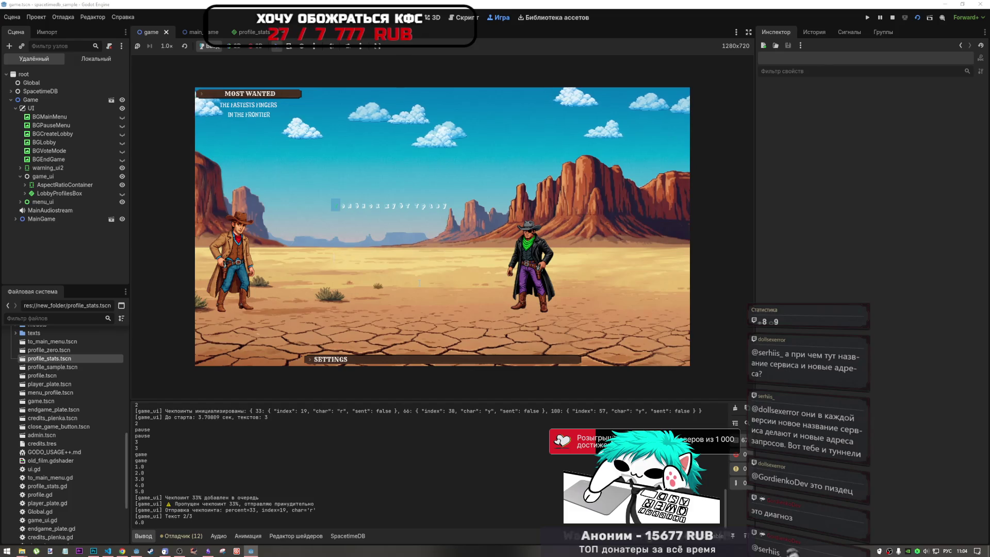
text(сиссгся)
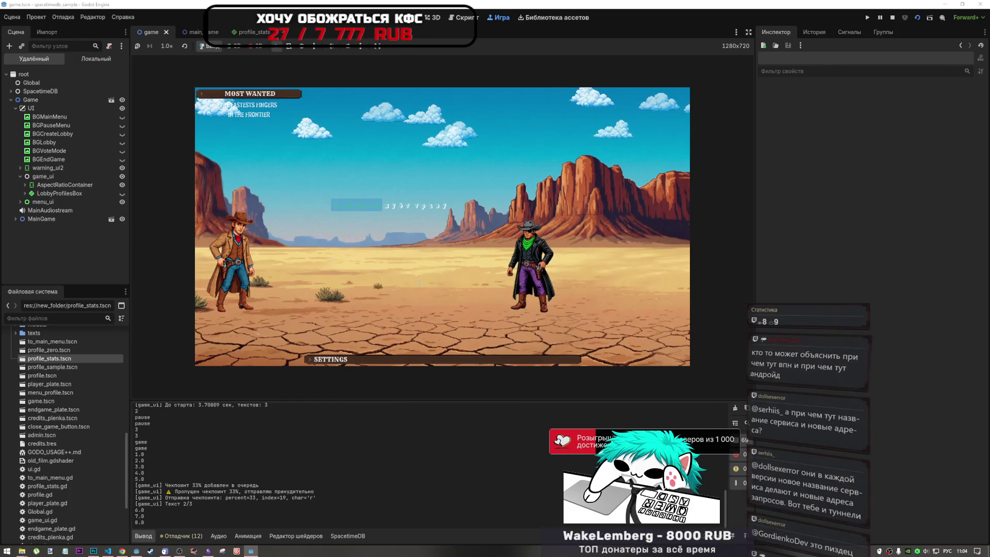
text(зузтз)
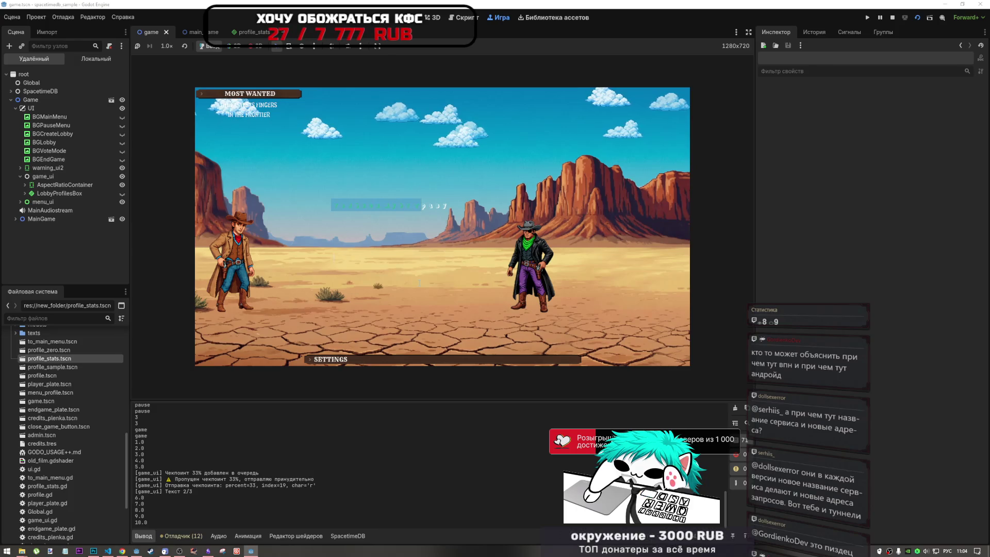
text(рзууц)
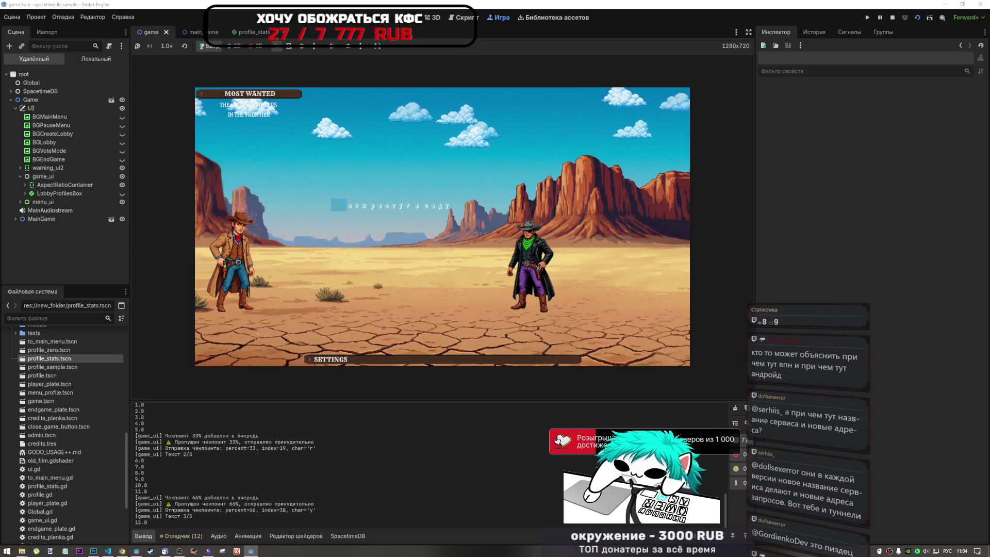
text(этз рзэтут з)
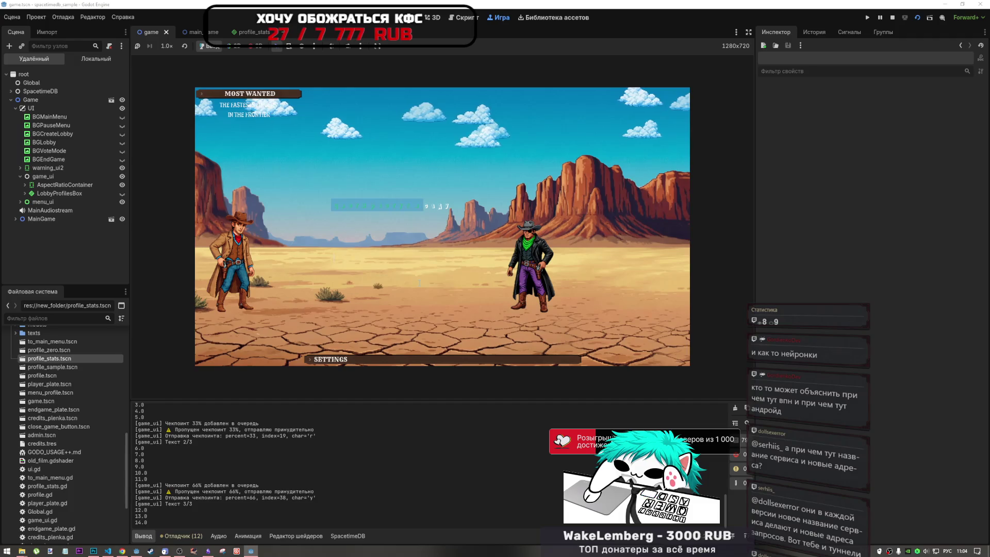
text(зууц)
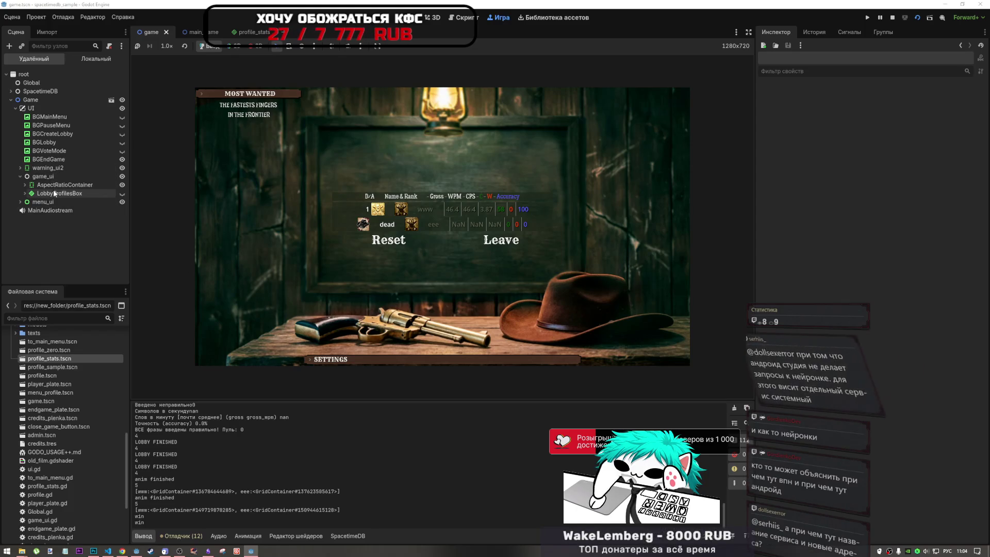
- Stop the game, collapse menu_ui, select warning_ui2, and jump back to line 8 of player.gd
click(893, 17)
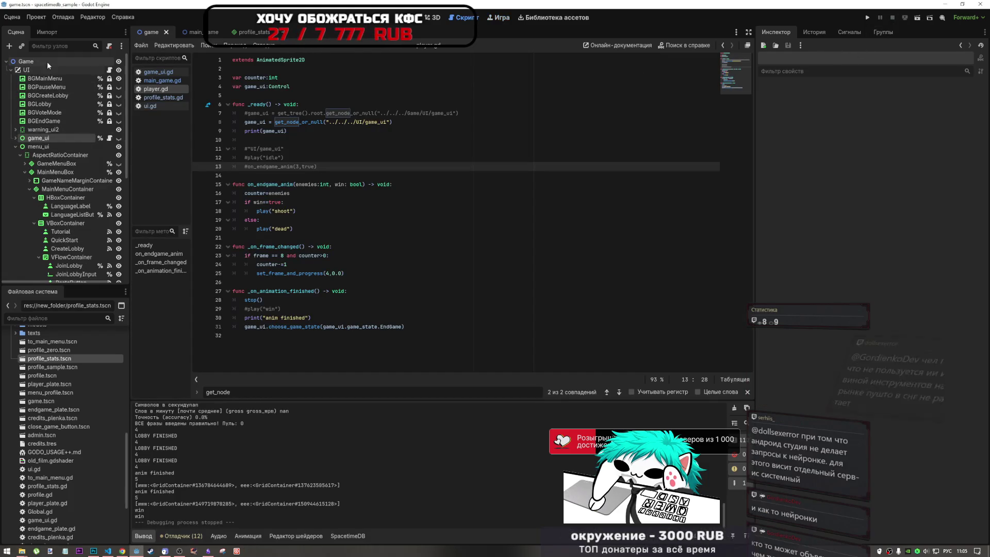
click(16, 147)
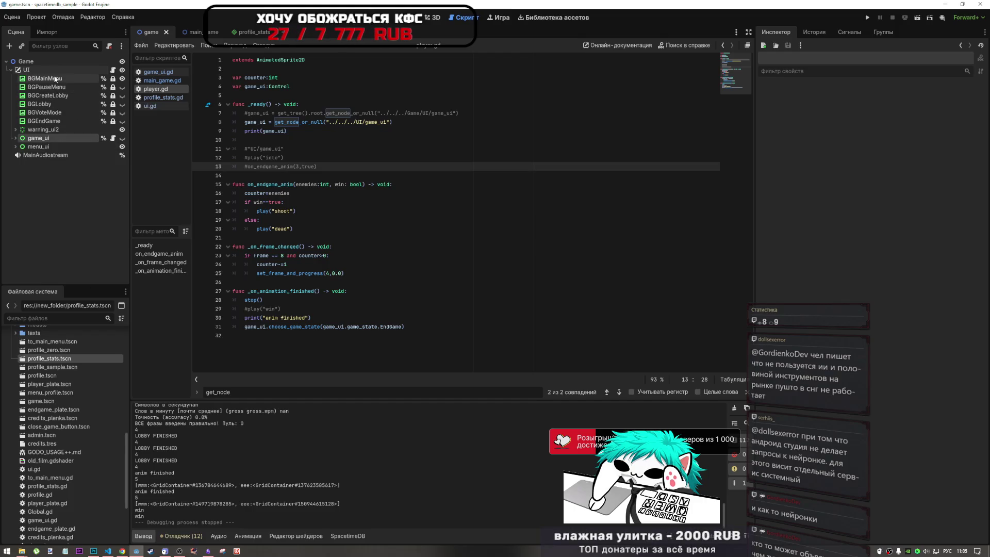
click(50, 130)
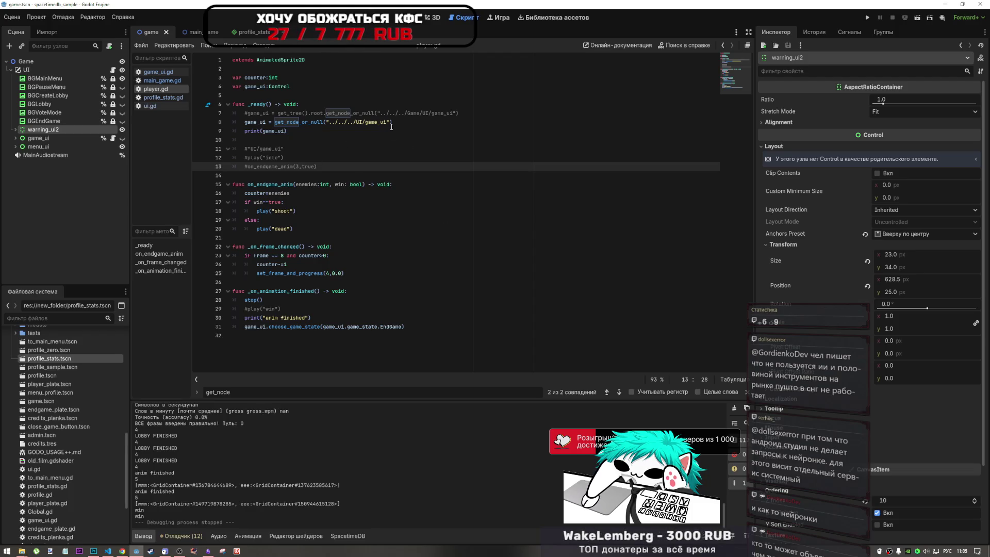
key(alt+Left)
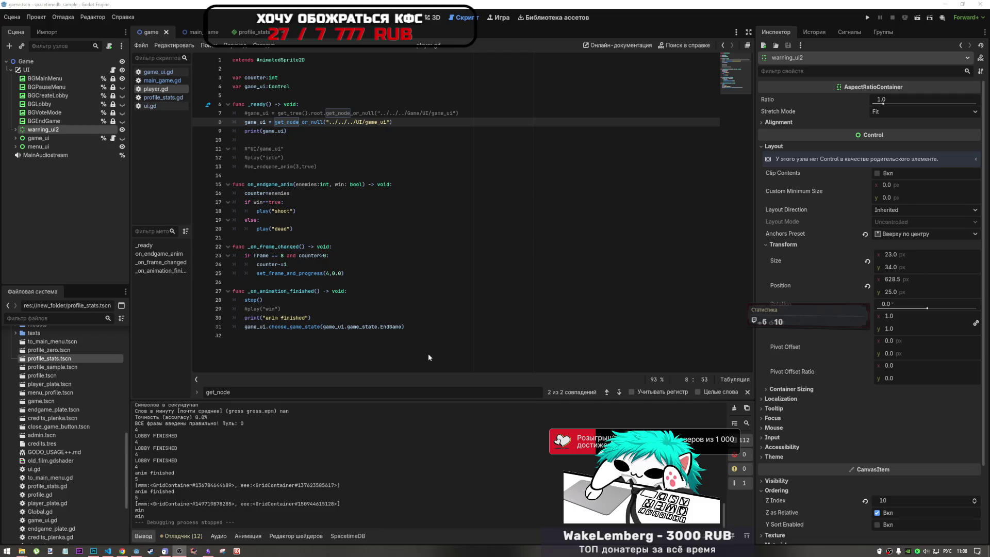
- Review lines 22, 30 and 29 of player.gd, then bring up Obsidian's Current Tasks note
click(633, 327)
click(335, 248)
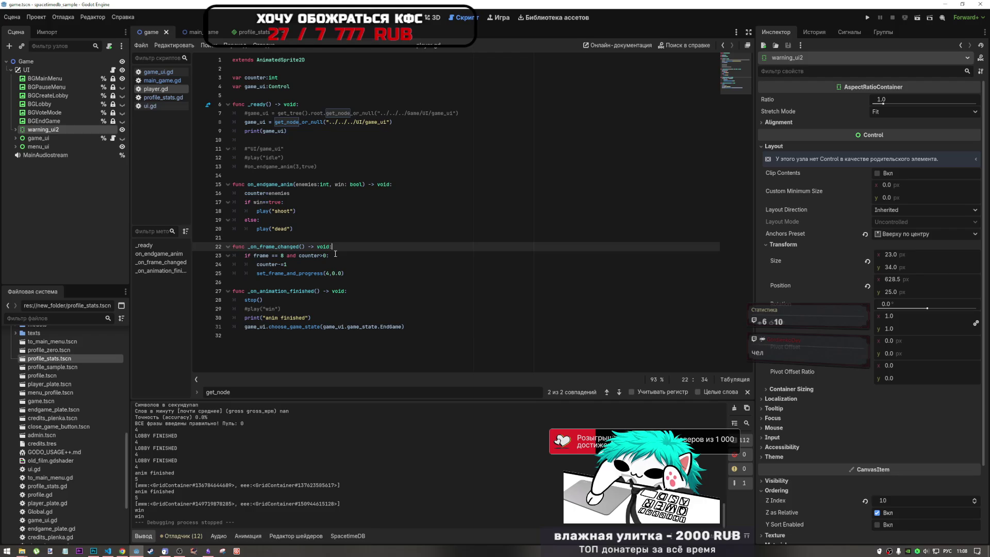
click(340, 318)
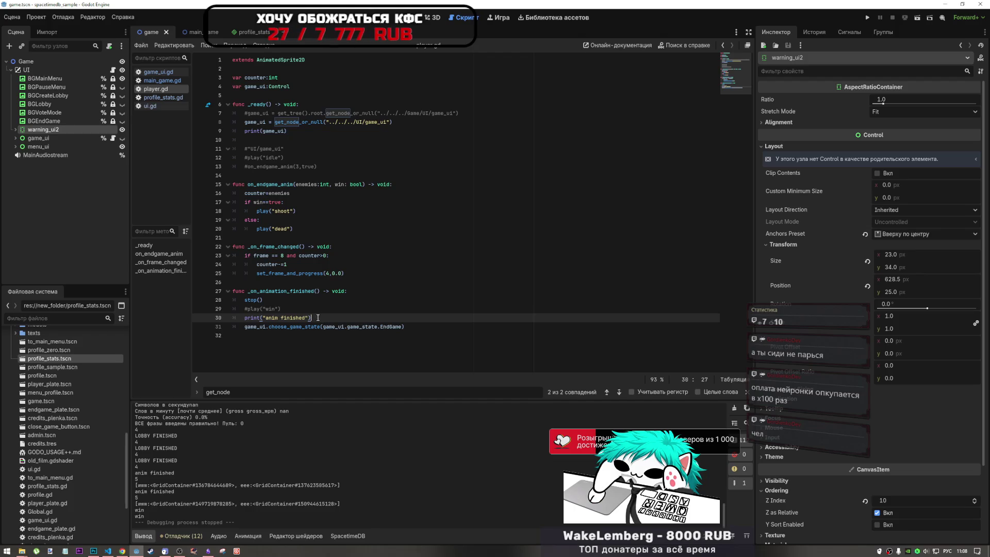
click(278, 308)
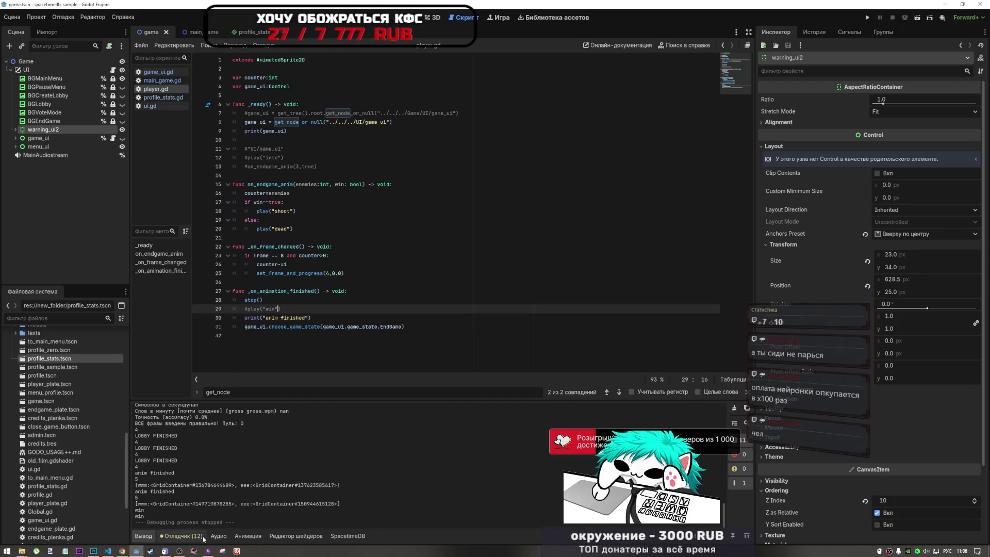
click(208, 551)
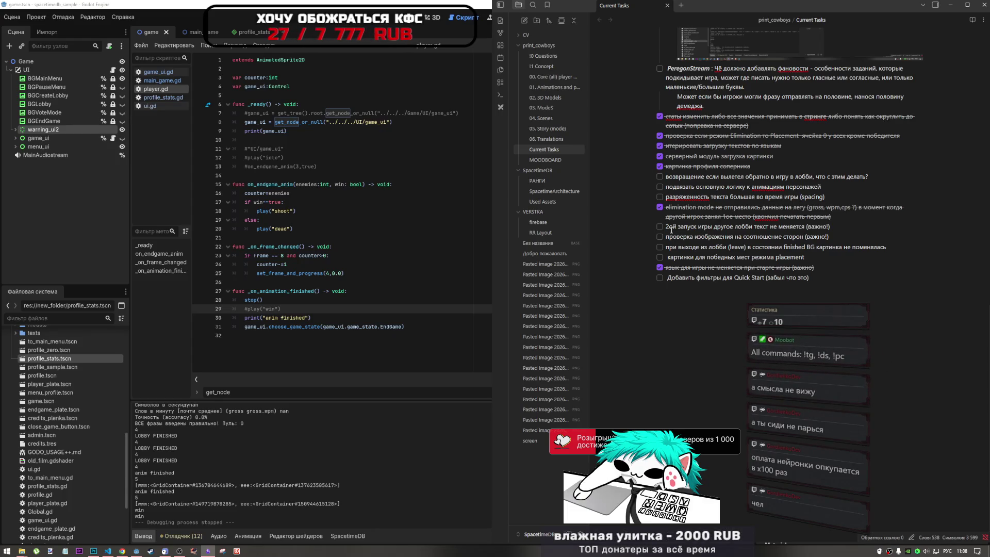
- Switch between Godot, the DeepSeek chat in Chrome, and Obsidian's Current Tasks note
click(312, 320)
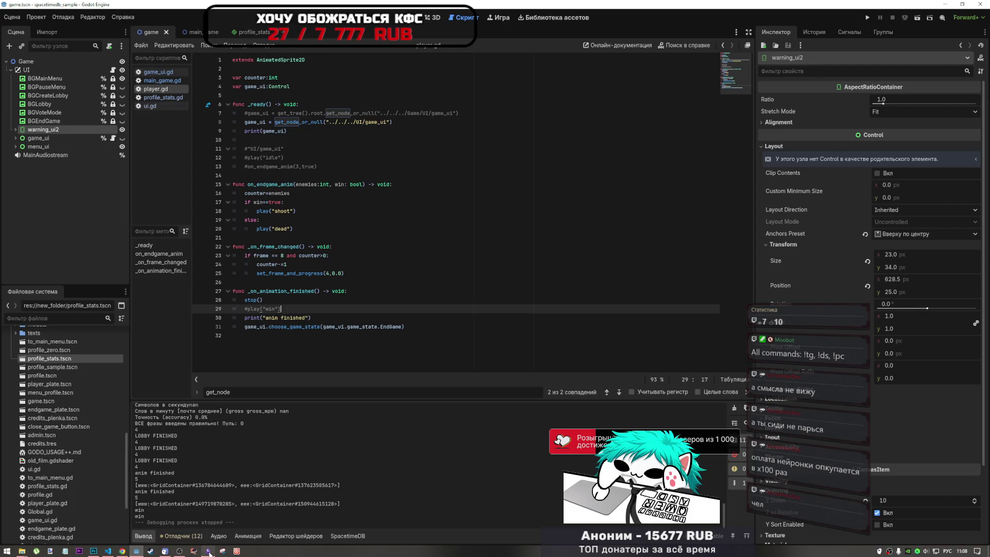
click(208, 551)
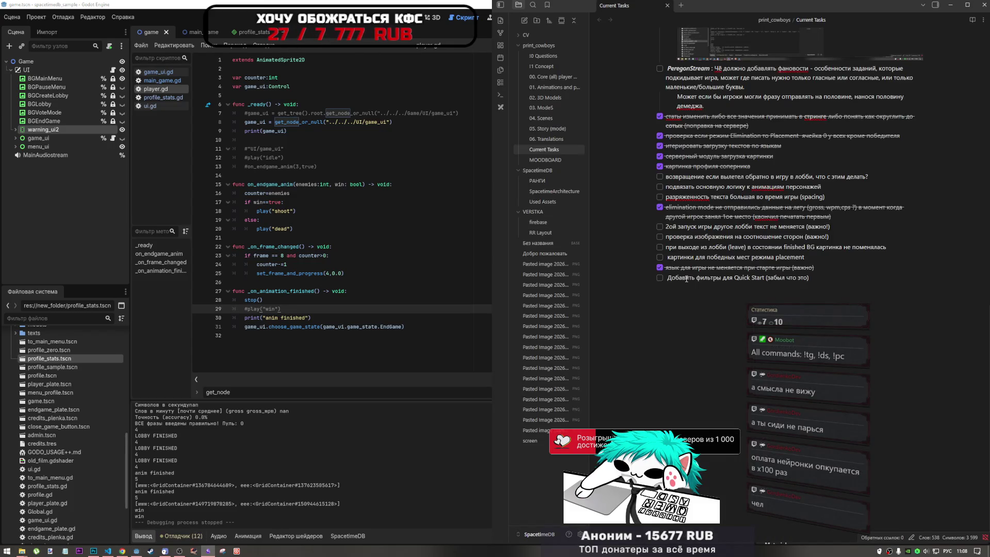
click(179, 551)
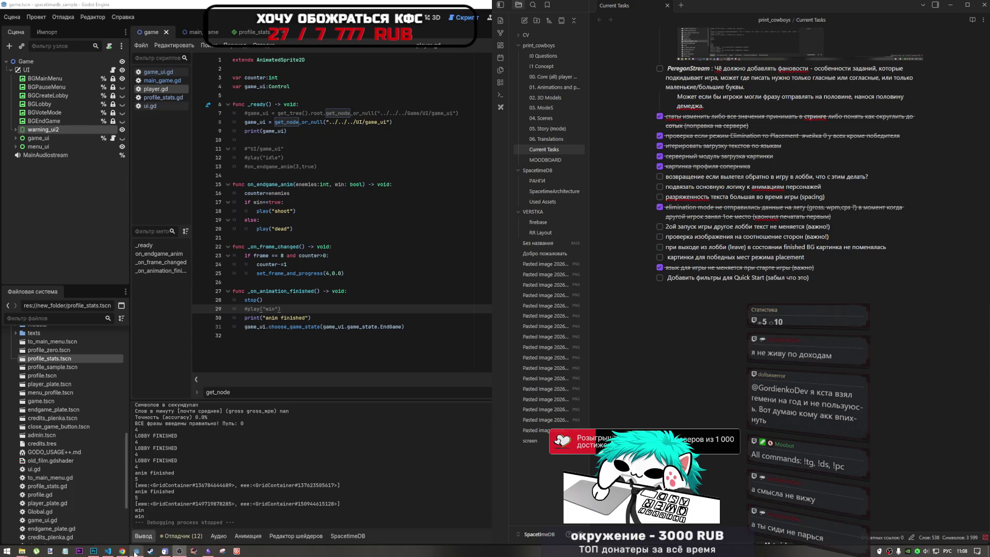
mouse_move(119, 553)
click(123, 533)
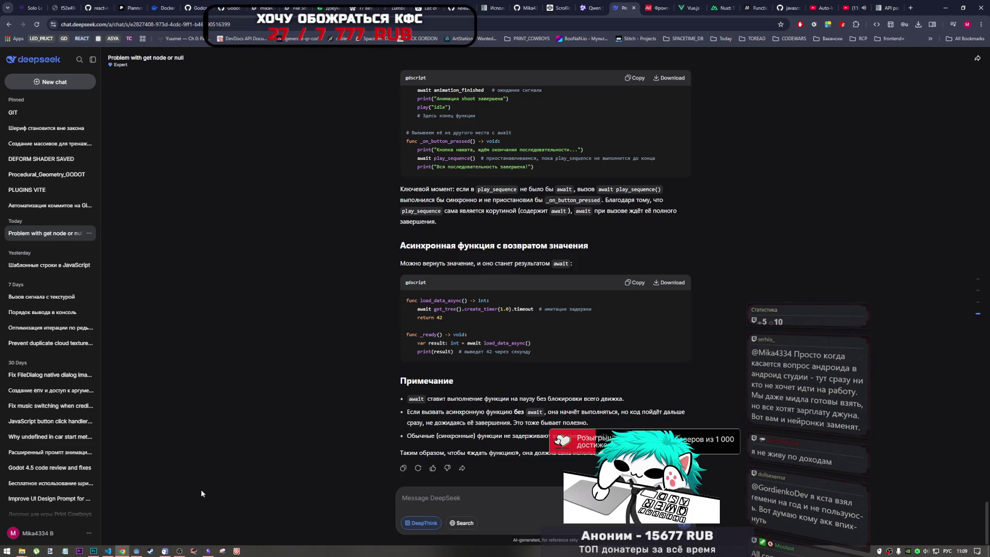
click(209, 551)
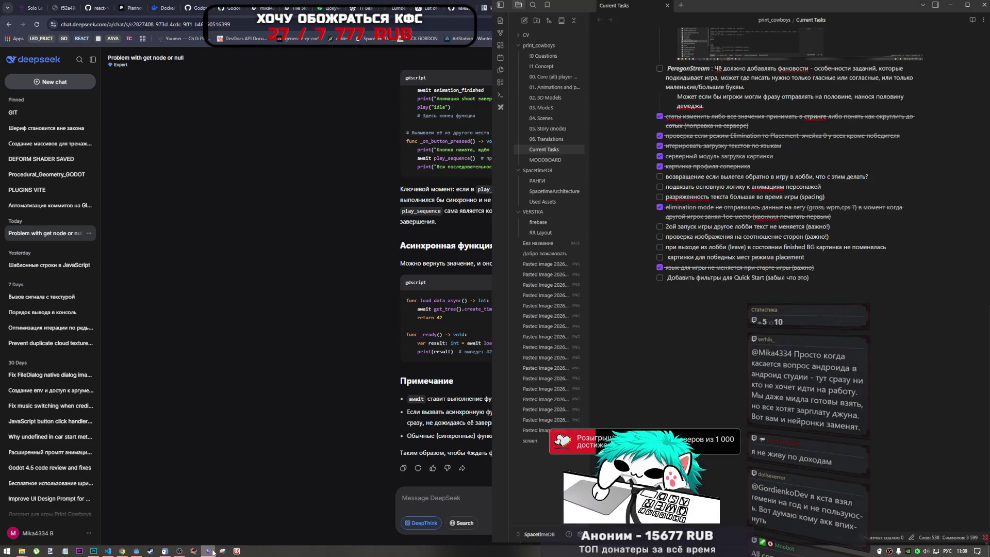
click(209, 550)
click(209, 551)
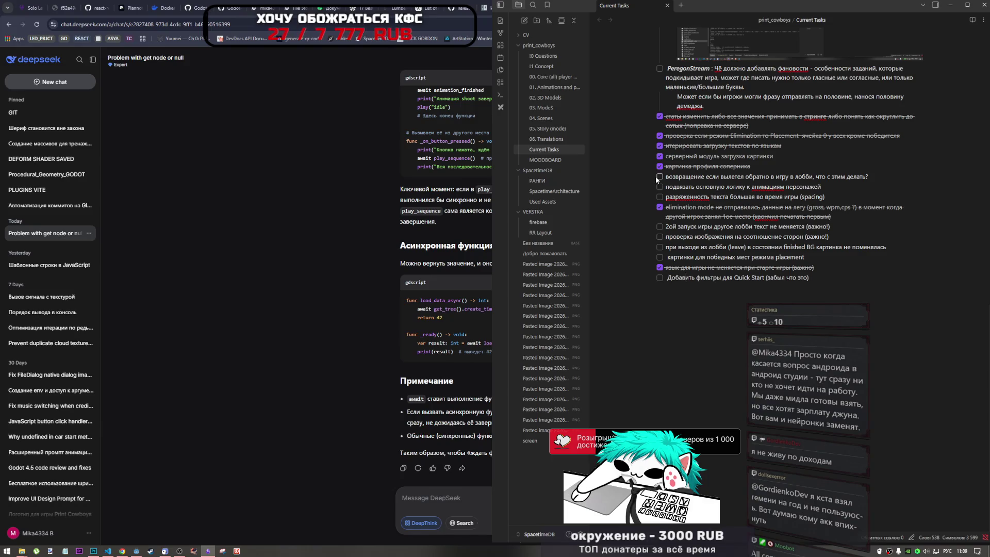
- Return to Godot, flip to main_game and back to the game scene, and expand game_ui
click(137, 551)
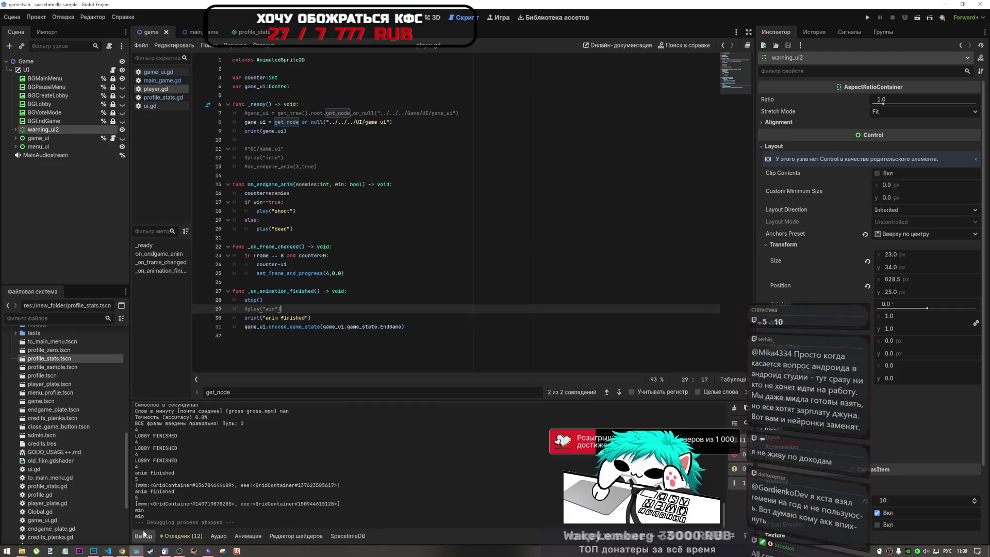
click(194, 32)
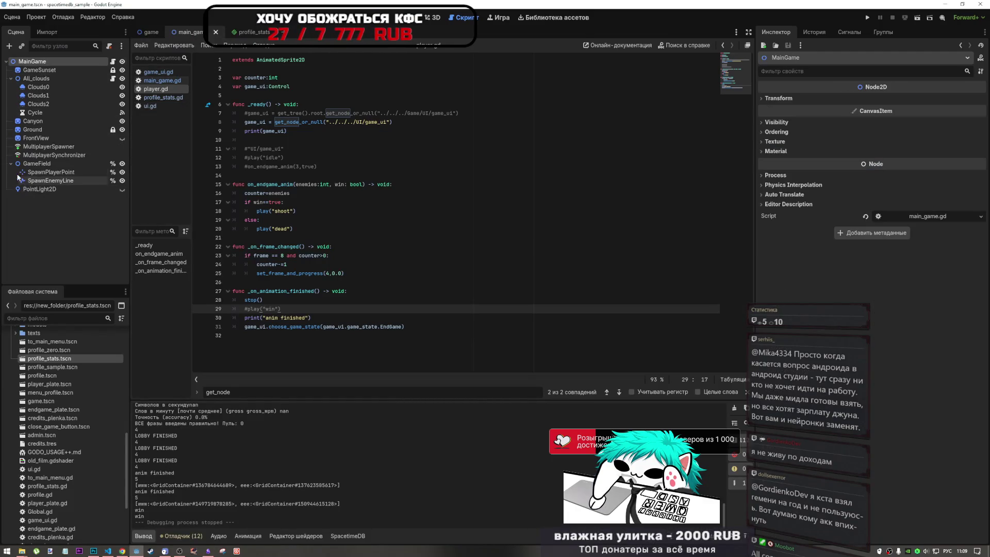
click(150, 32)
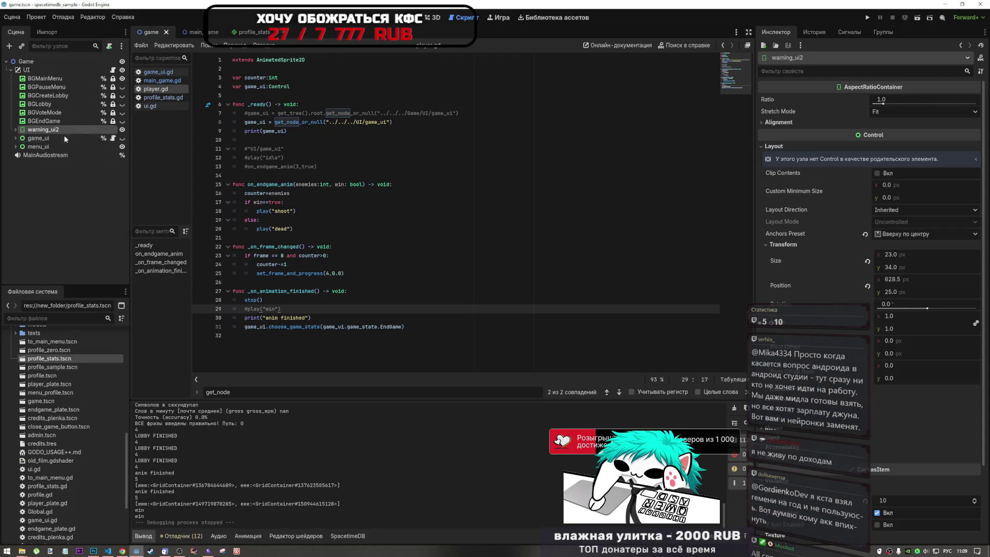
click(14, 139)
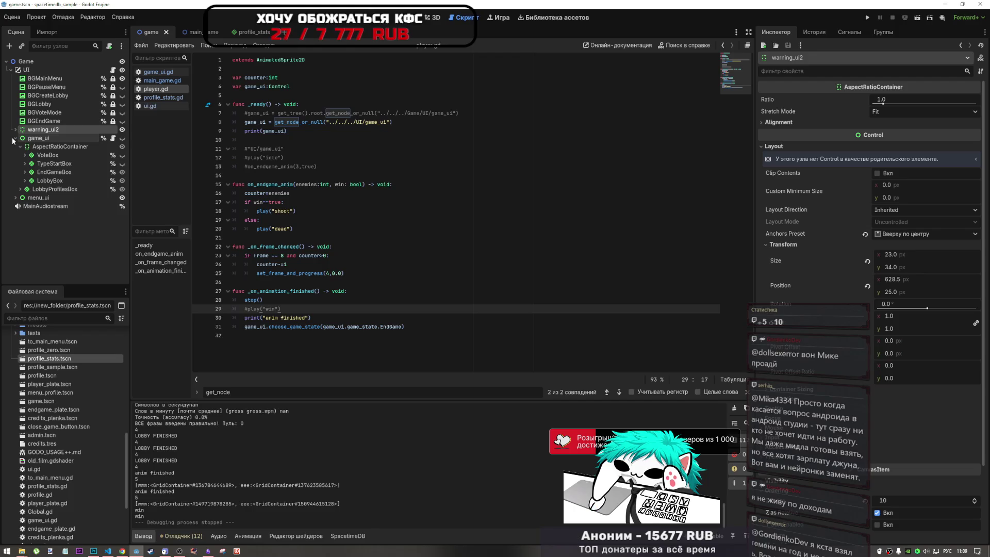
- Widen the Inspector, expand TypeStartBox, and inspect PhraseLabel's 'Type [pulse][SPACE][/pulse] to START' text
click(50, 164)
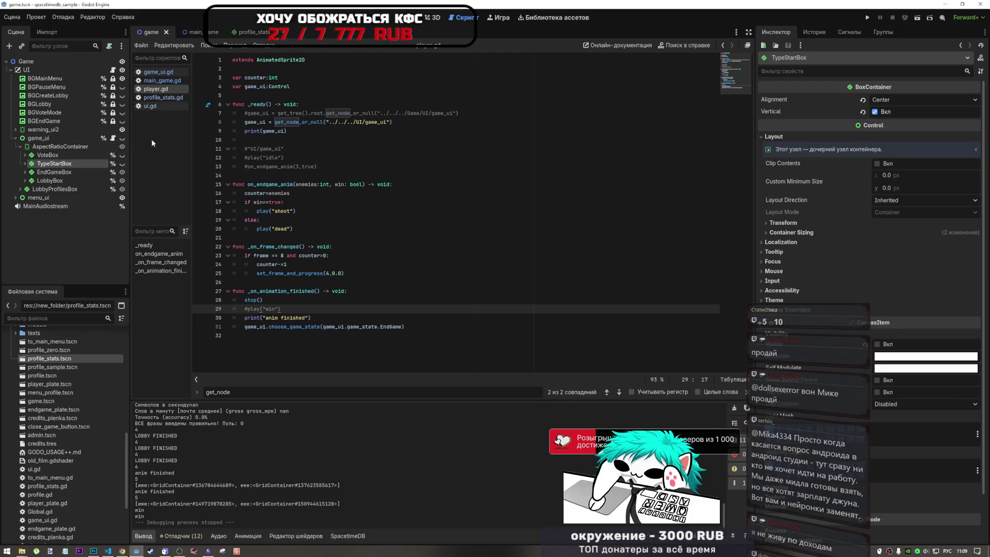
scroll(883, 406, down, 2)
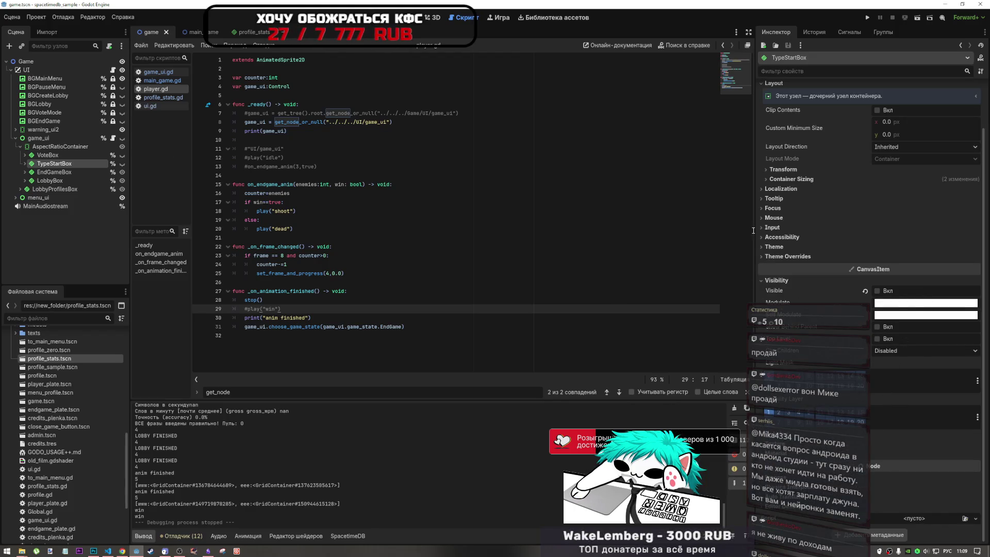
drag(755, 231, 577, 232)
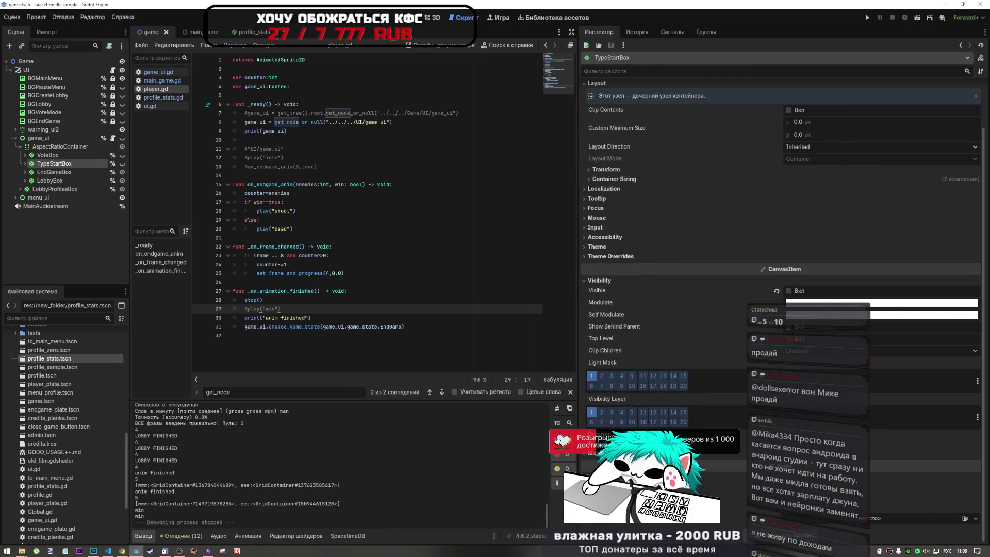
click(25, 163)
click(62, 198)
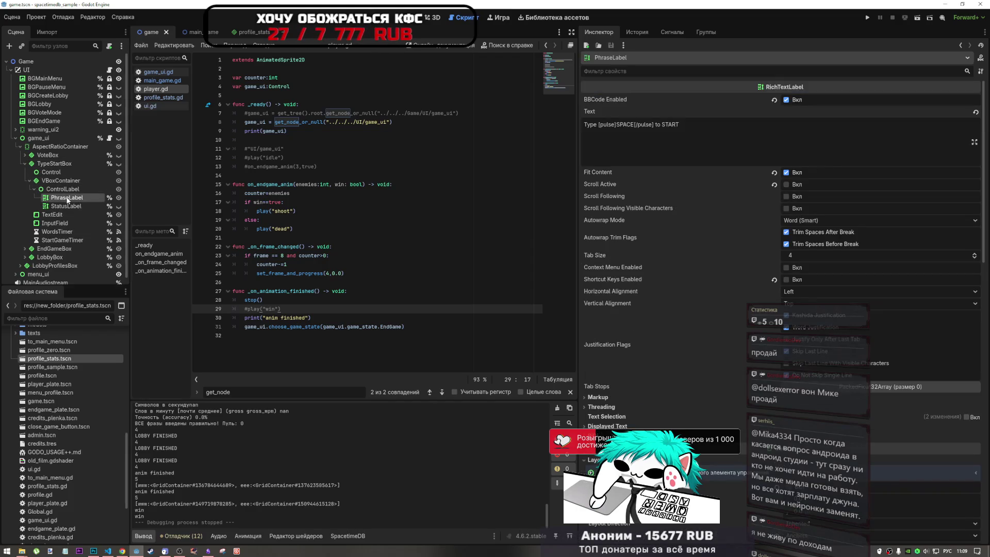
- Review PhraseLabel's Theme Overrides font settings in the Inspector
scroll(695, 319, down, 5)
scroll(695, 319, down, 10)
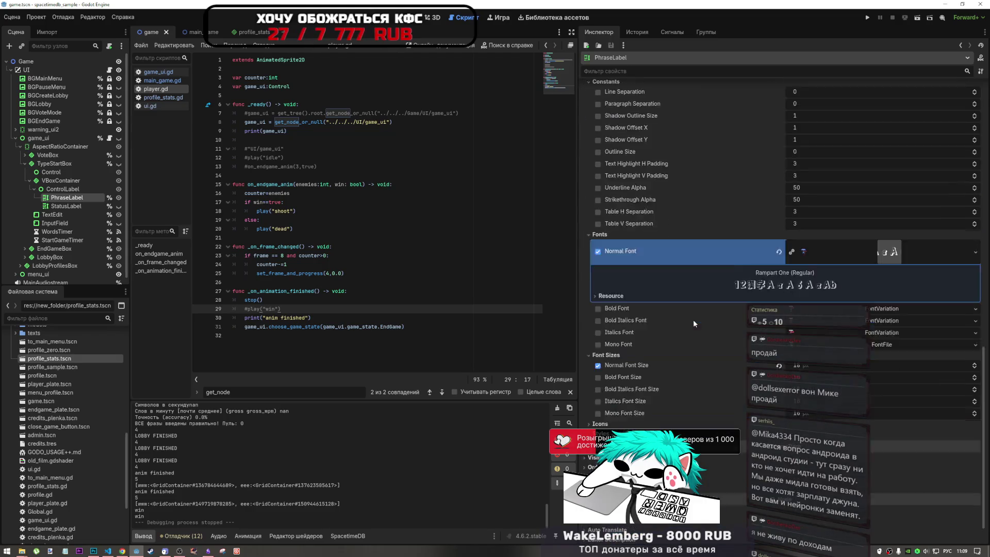
scroll(880, 220, up, 1)
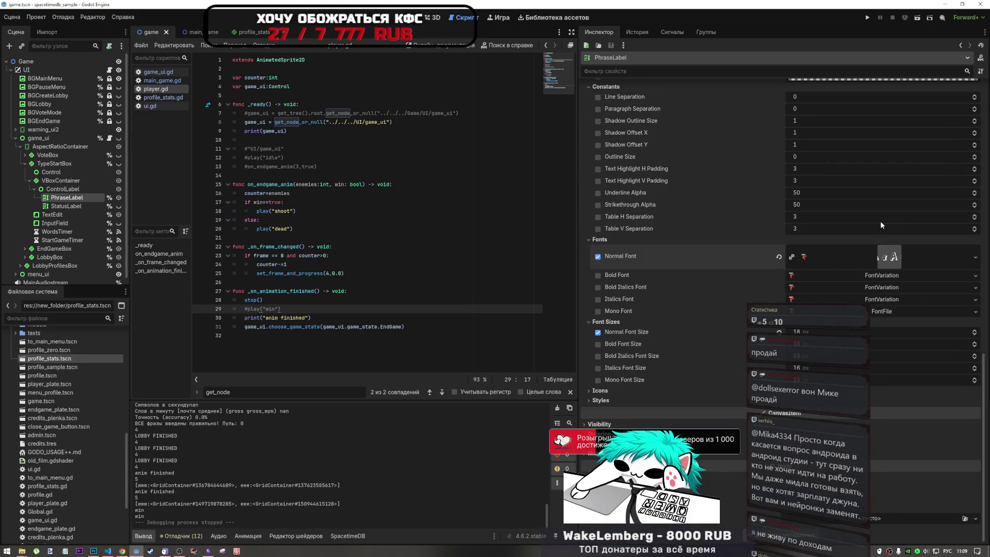
scroll(701, 270, up, 2)
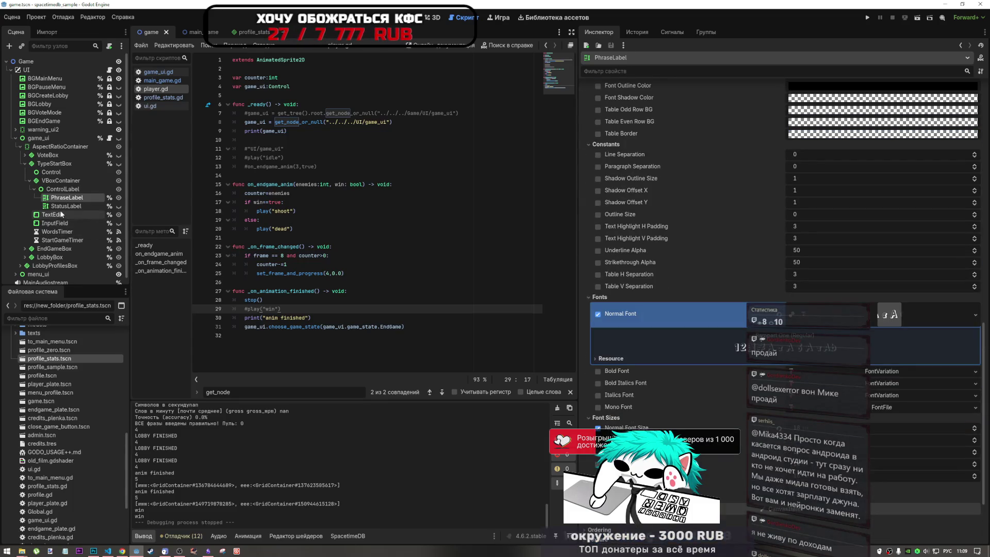
- Inspect StatusLabel, expand its Theme Overrides Font Sizes, and return to the top of its properties
click(66, 206)
scroll(722, 288, down, 5)
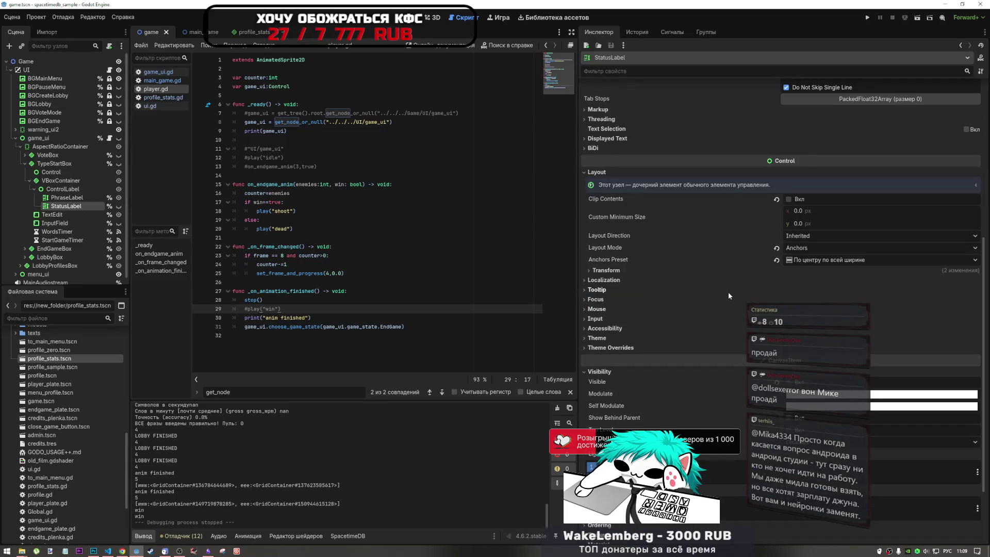
scroll(724, 297, down, 2)
scroll(724, 297, down, 1)
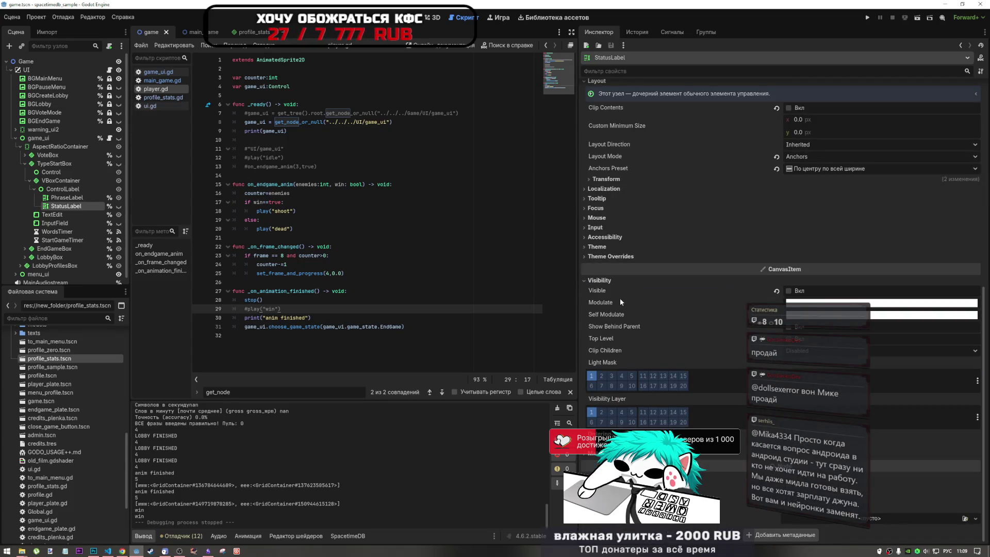
scroll(629, 296, up, 5)
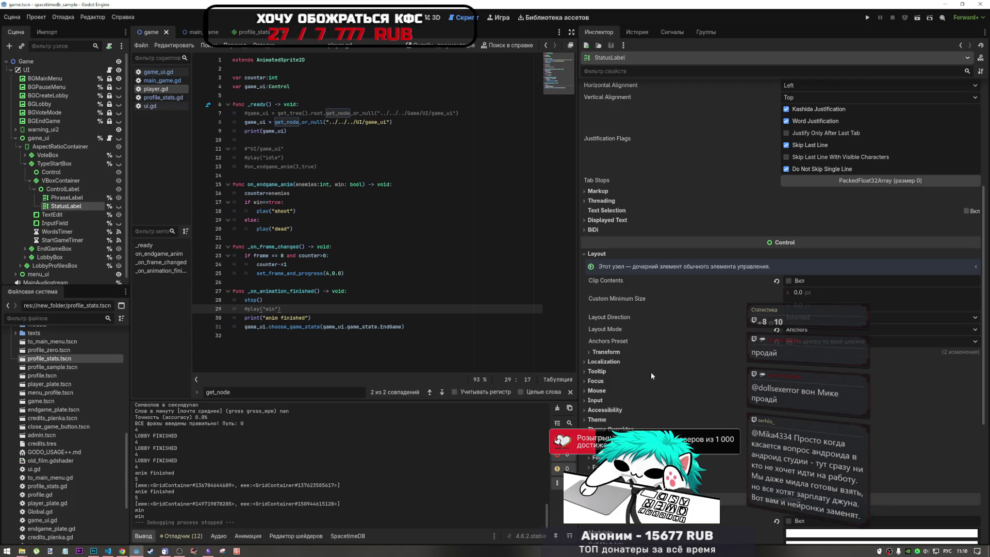
scroll(650, 367, down, 7)
click(606, 237)
click(606, 237)
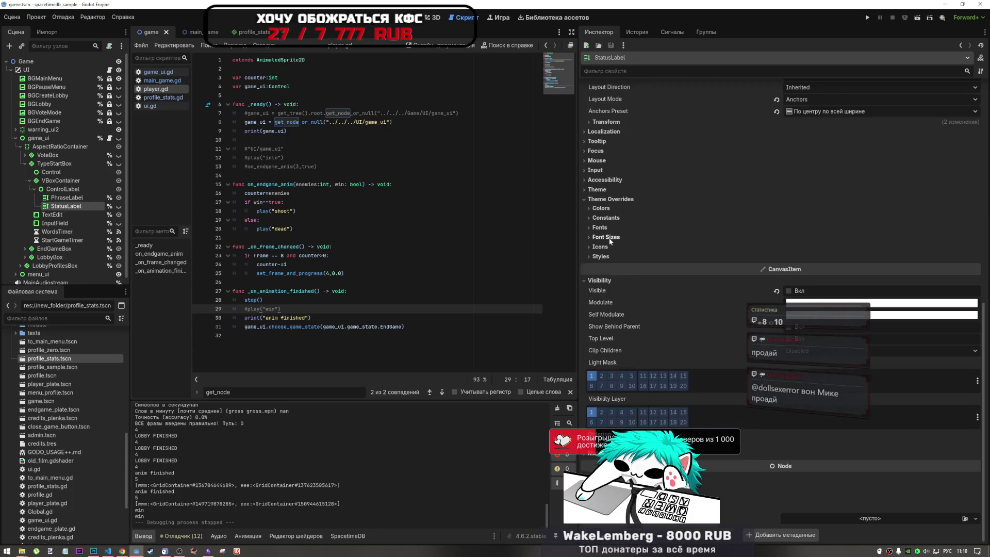
click(609, 238)
scroll(663, 307, up, 12)
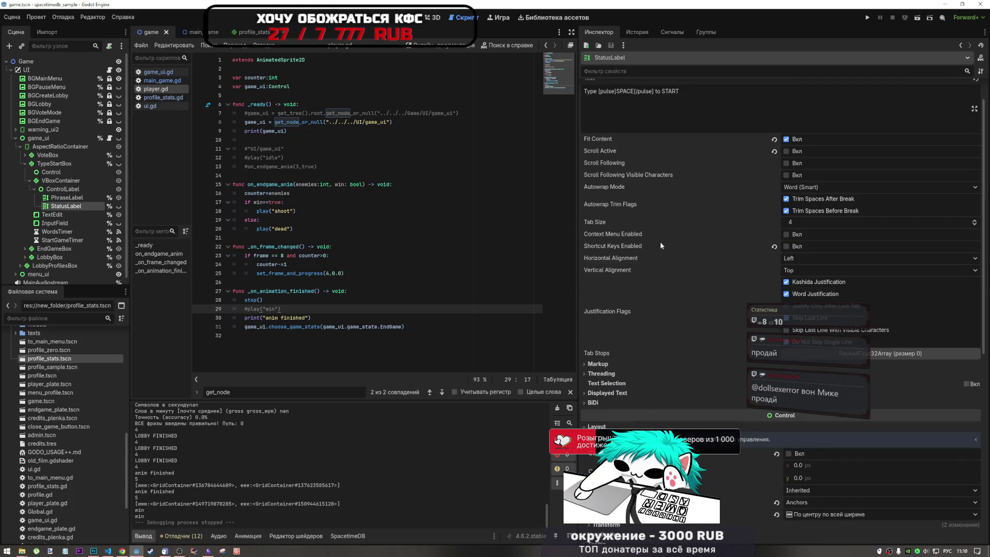
mouse_move(644, 257)
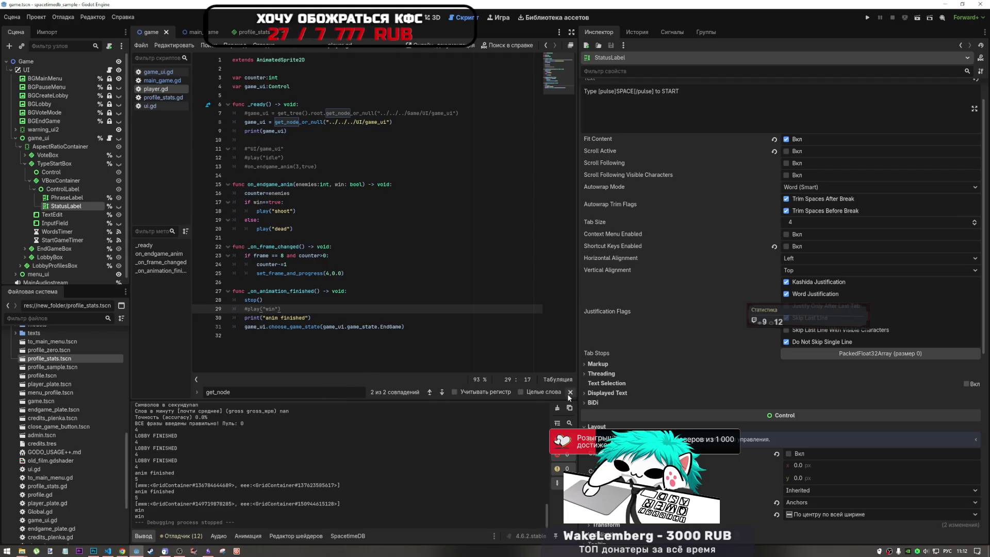
click(340, 388)
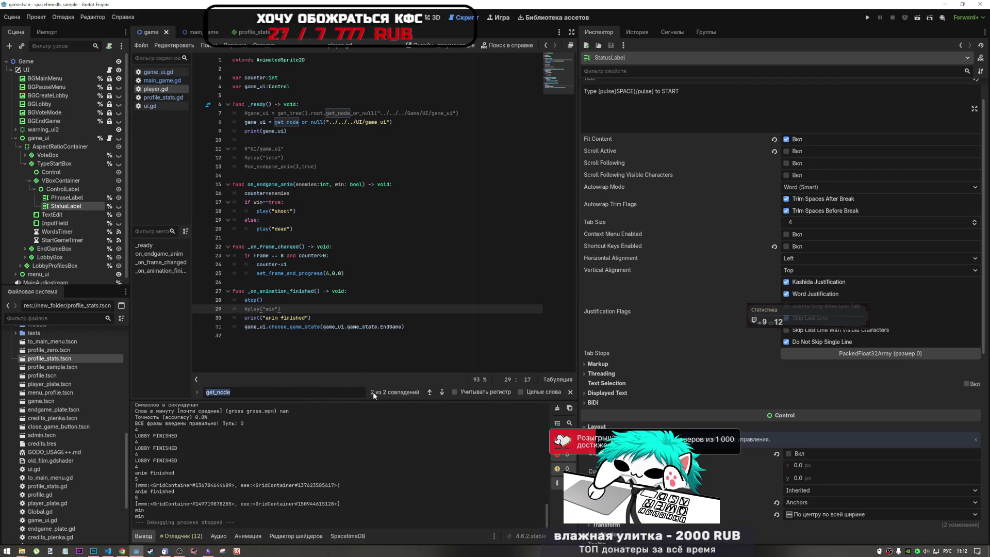
key(BackSpace)
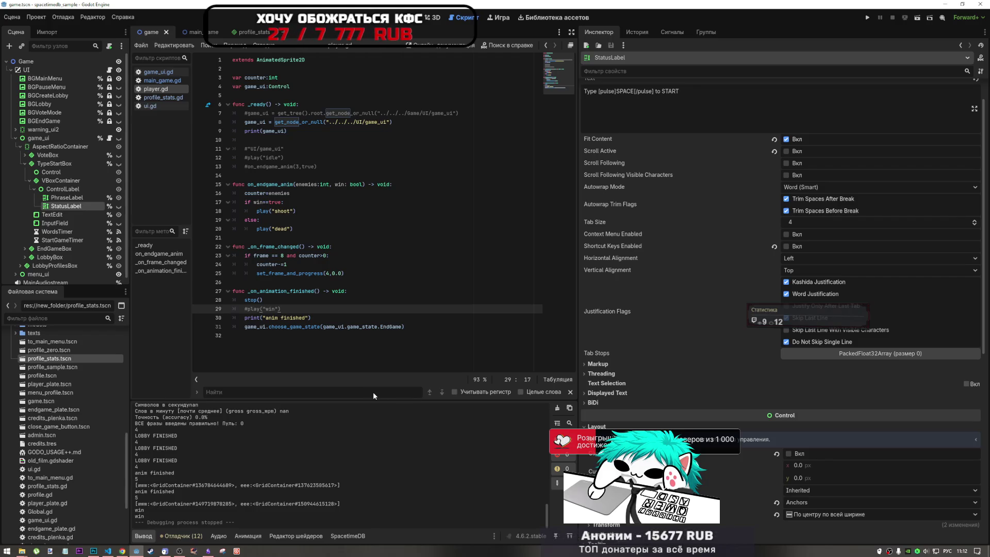
click(449, 323)
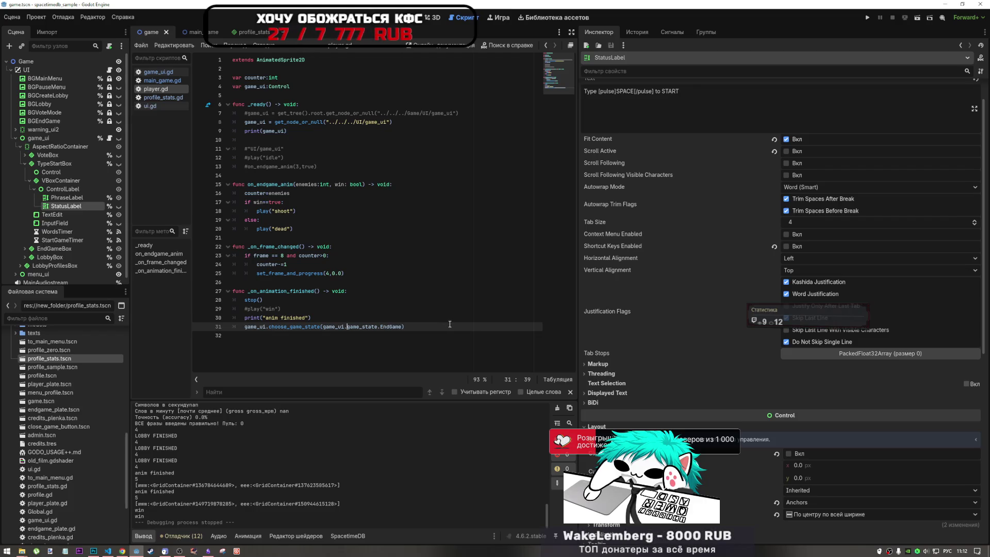
click(250, 308)
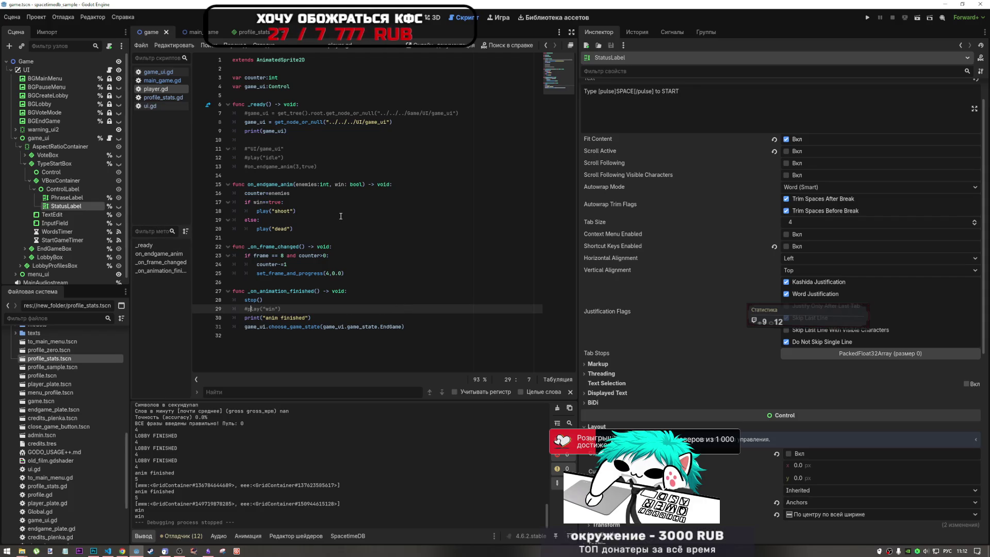
click(263, 220)
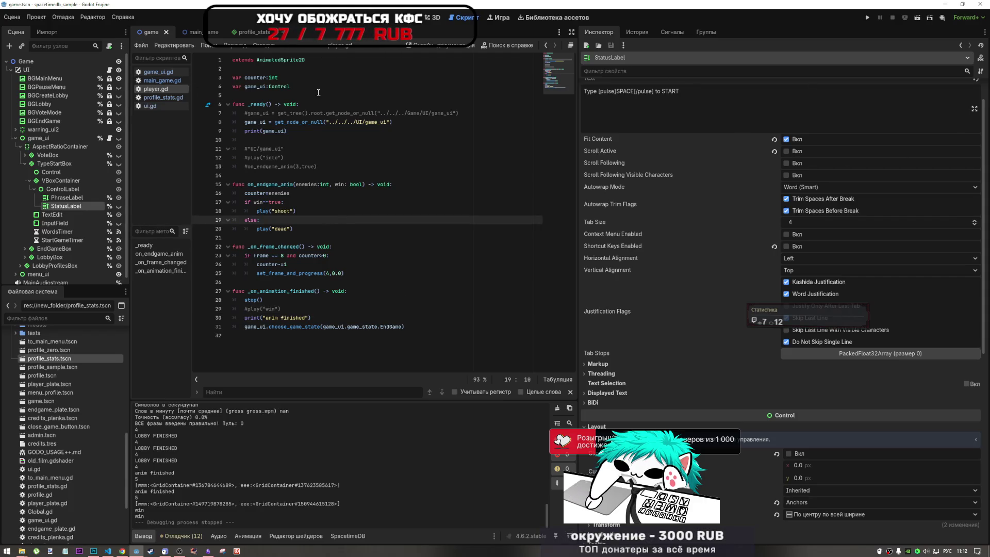
scroll(774, 310, down, 5)
scroll(691, 320, down, 1)
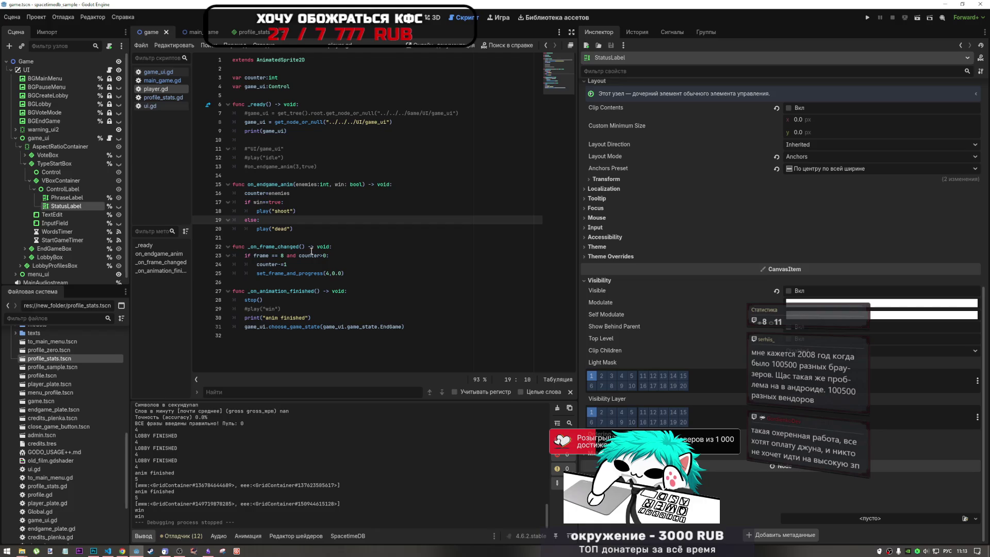
double_click(283, 212)
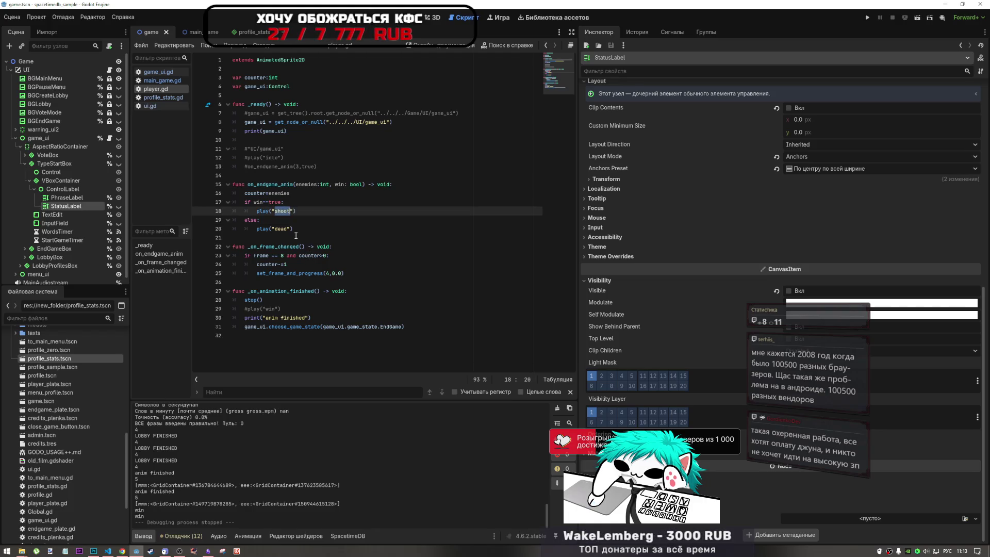
click(296, 235)
double_click(280, 212)
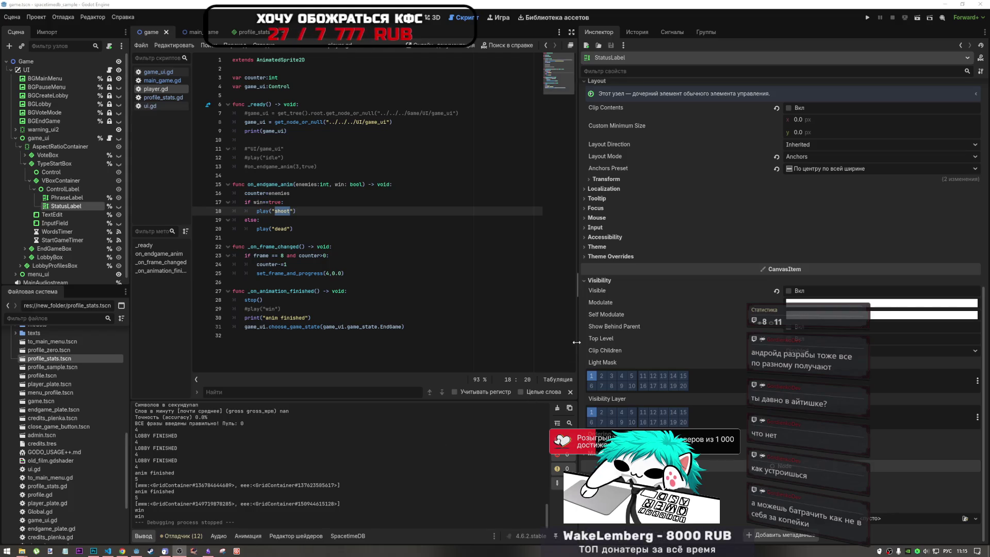
- Widen the player.gd code area by moving the Inspector splitter right
mouse_move(577, 342)
mouse_down()
mouse_move(761, 336)
mouse_move(723, 333)
mouse_up()
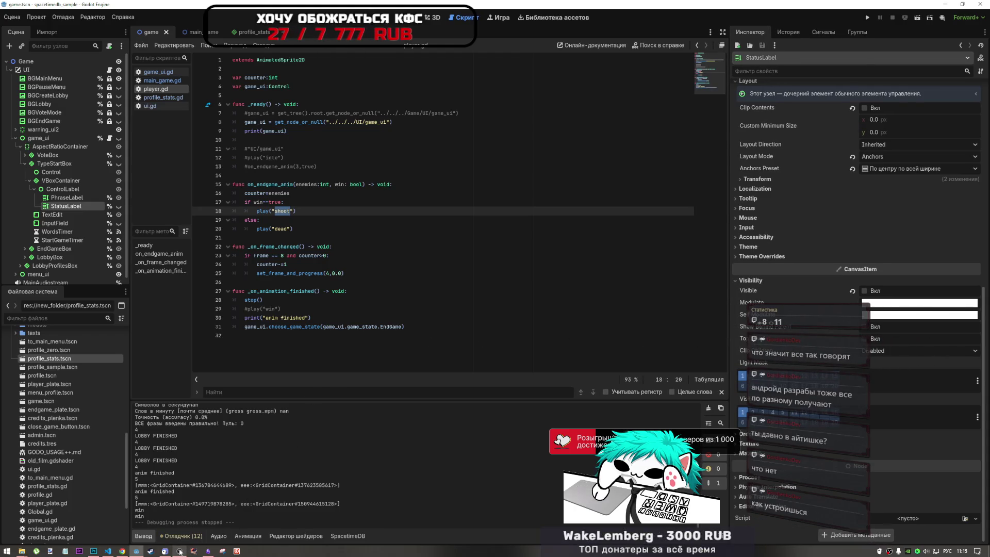
mouse_move(179, 551)
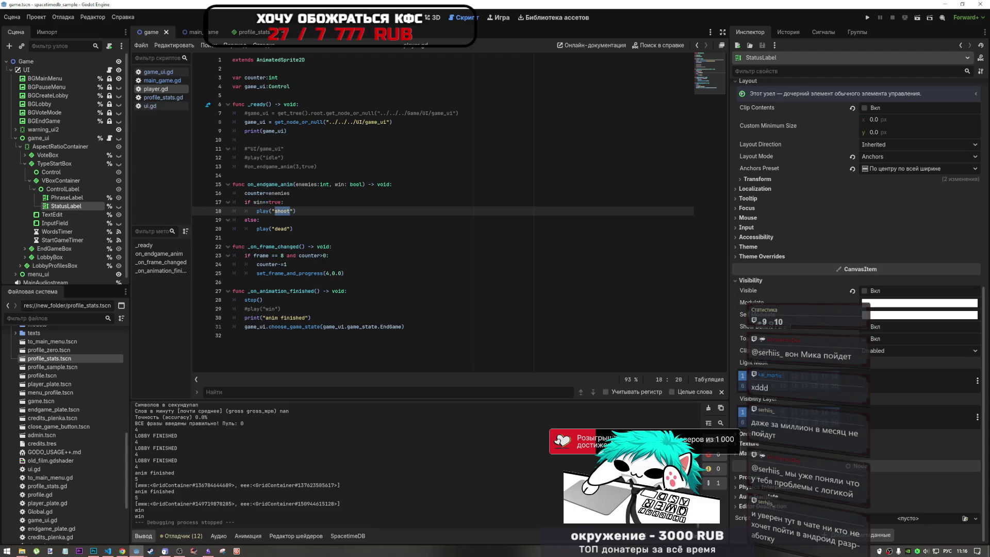
- Close the Find bar in player.gd and place the cursor on empty line 32
click(721, 392)
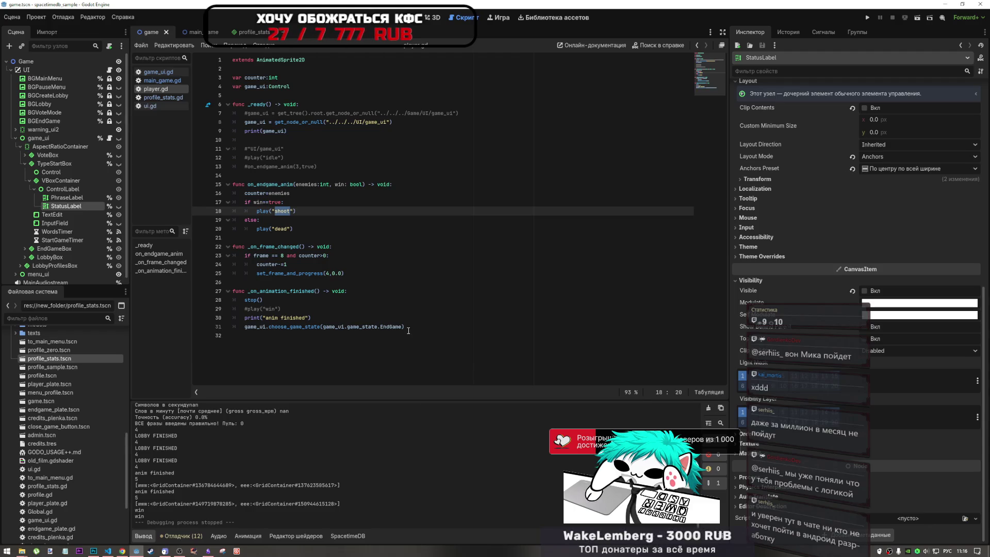
click(425, 334)
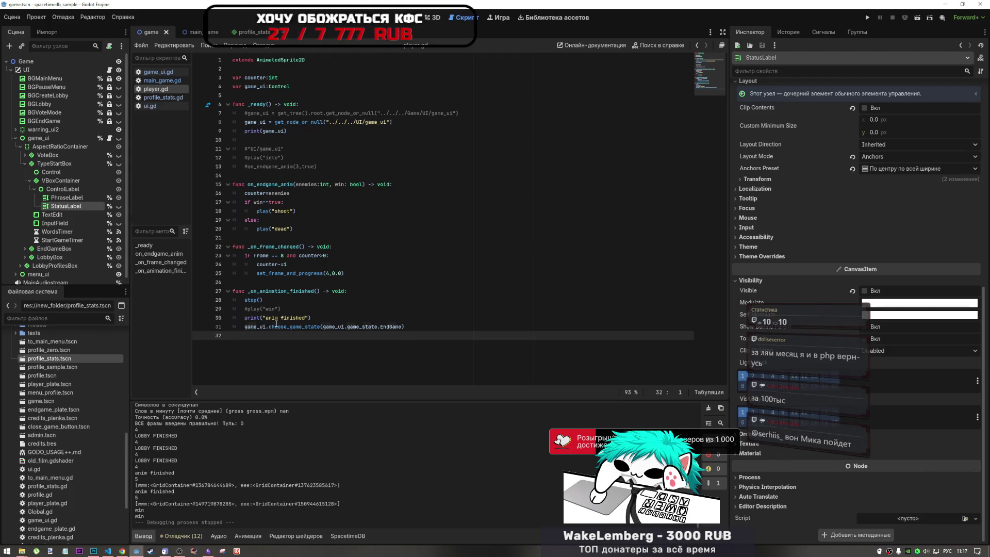
click(308, 299)
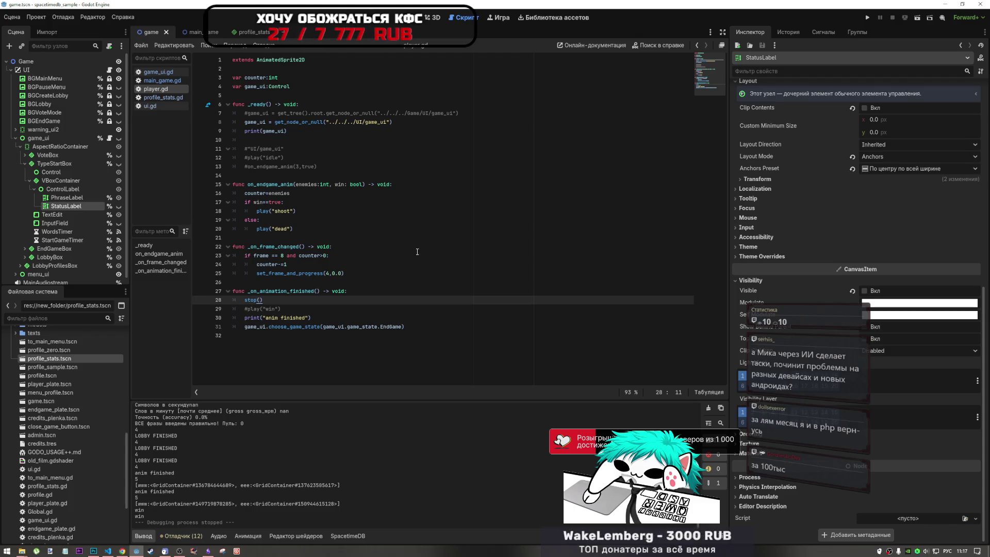
click(368, 264)
click(320, 300)
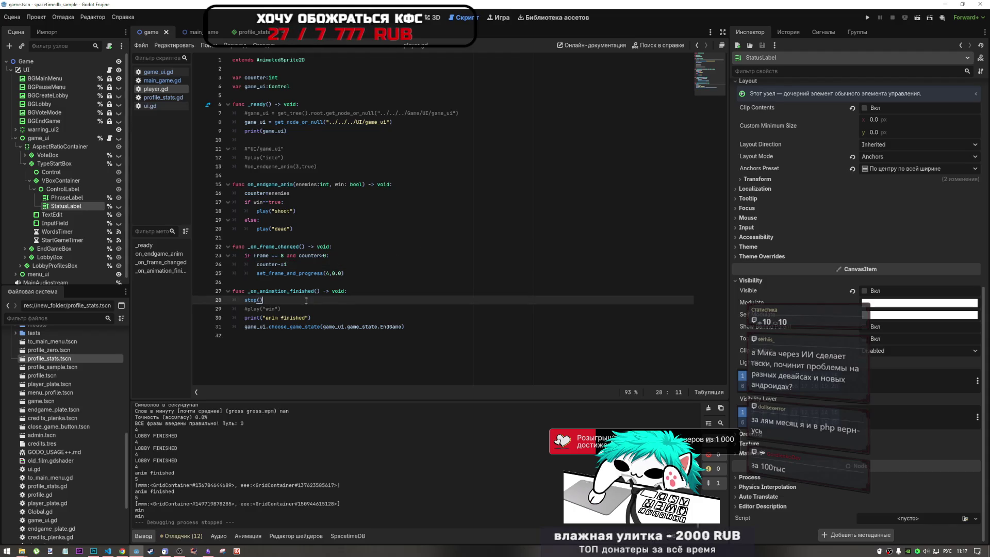
click(289, 309)
click(273, 317)
click(281, 309)
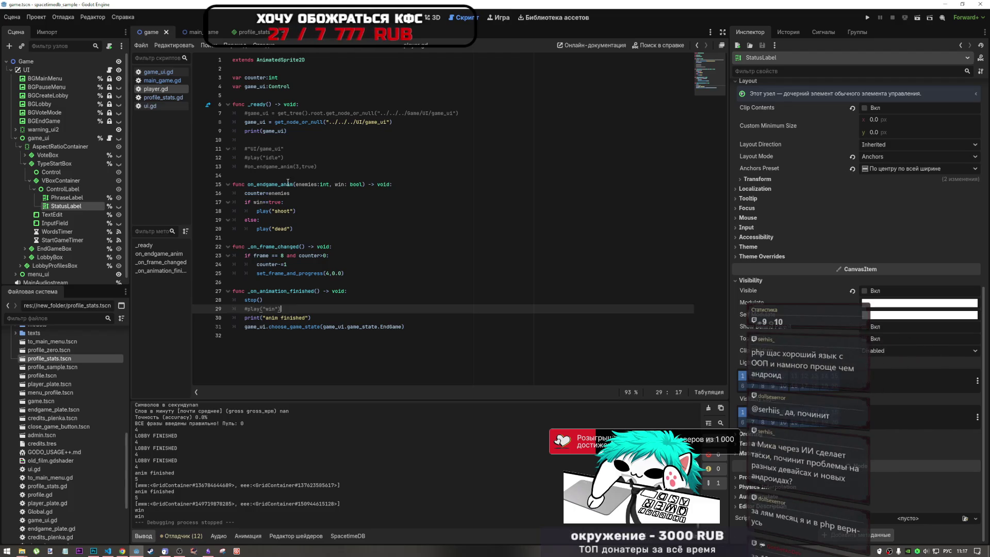
mouse_move(284, 131)
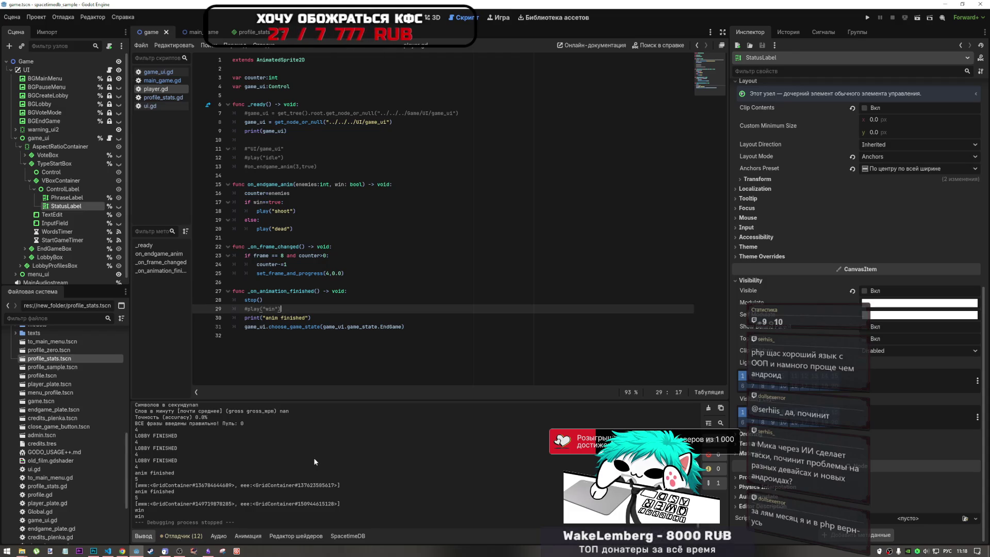
click(318, 304)
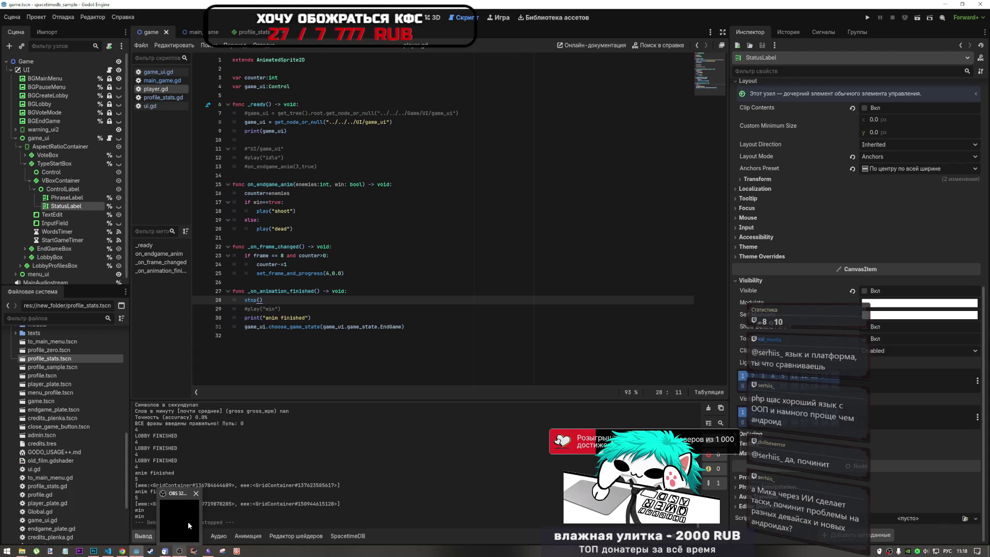
drag(234, 237, 363, 245)
click(357, 254)
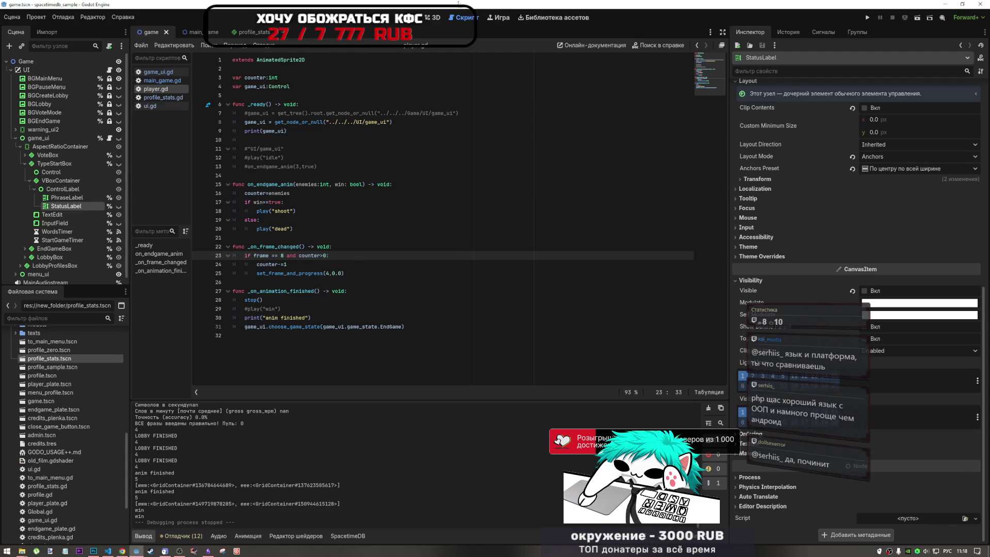
- Show the main_game desert scene in 2D view, then bring the DeepSeek chat in Chrome forward
key(ctrl+F1)
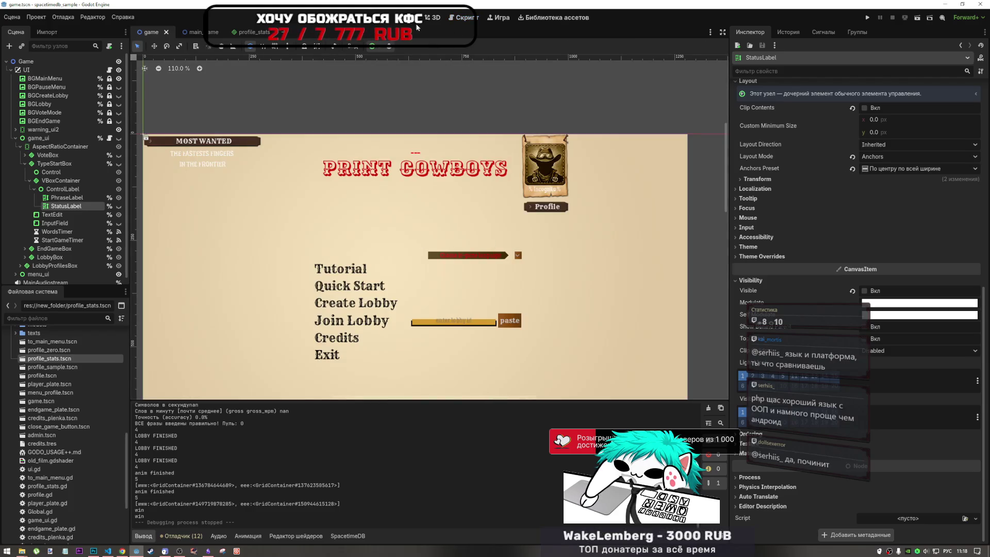
click(192, 32)
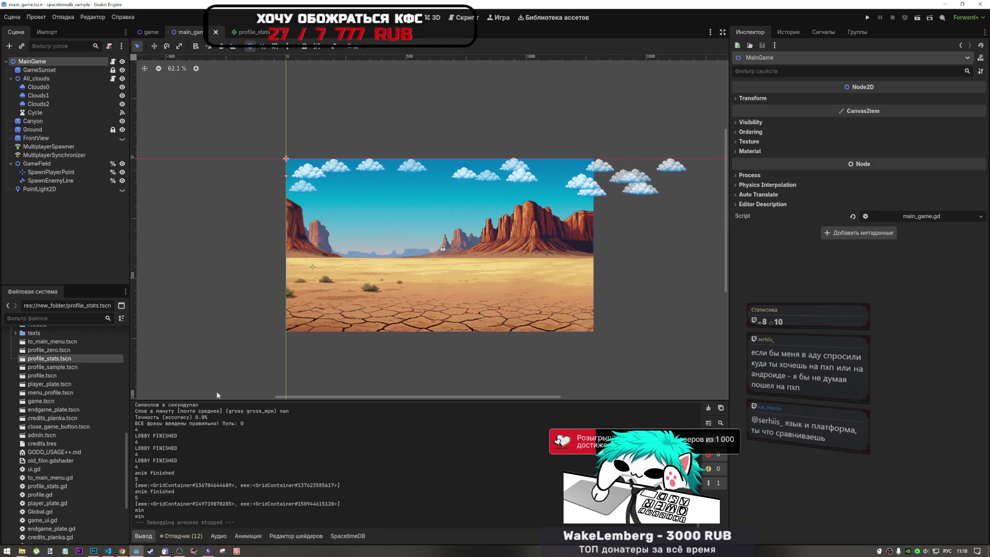
click(122, 551)
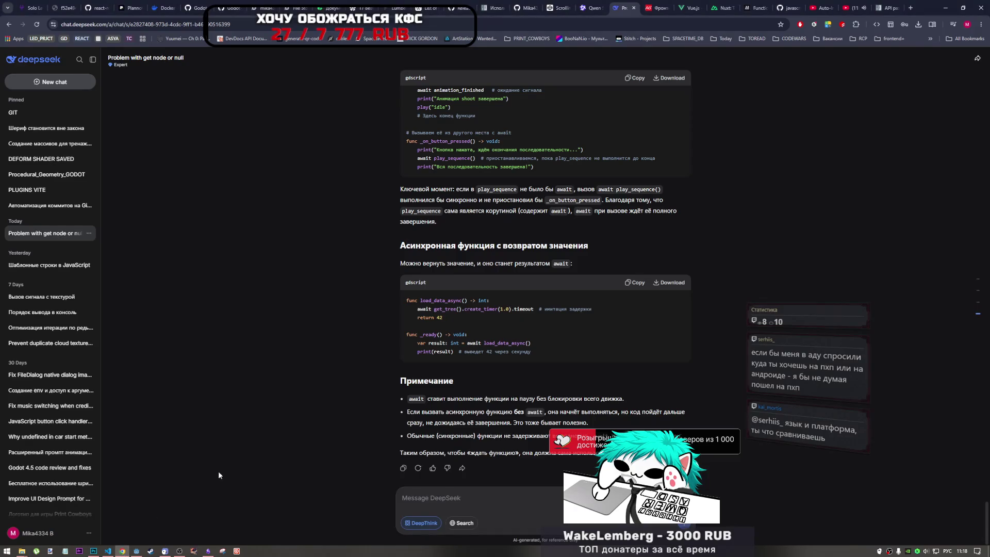
- In a new tab, run a Russian Google search beginning 'ковбои напря' for the cowboy staring meme
click(911, 8)
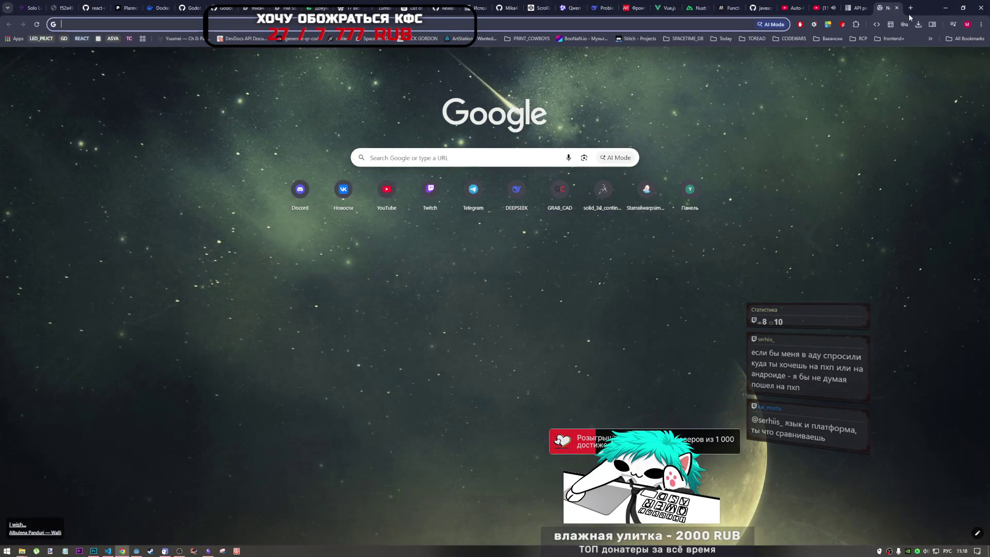
text(d)
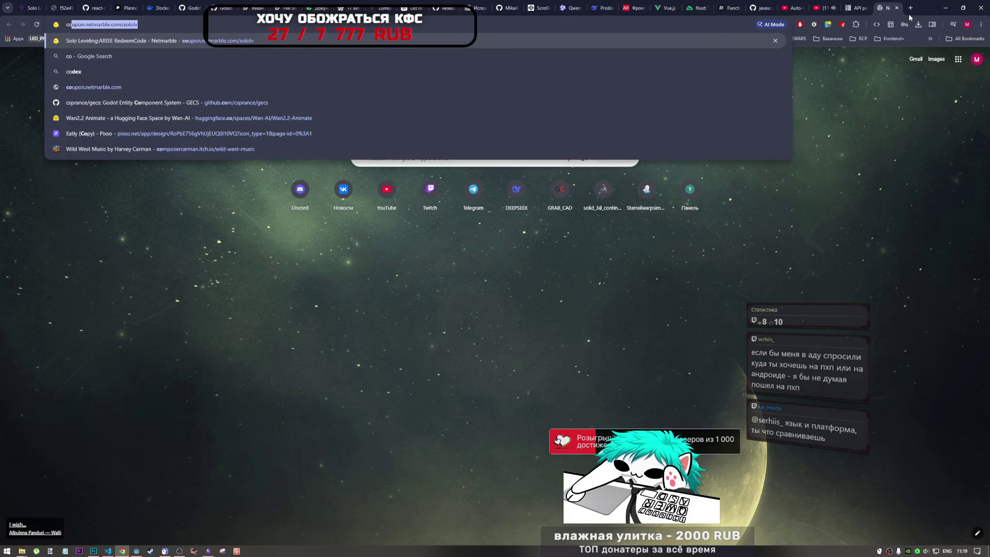
key(BackSpace)
key(alt+shift)
text(ковбо)
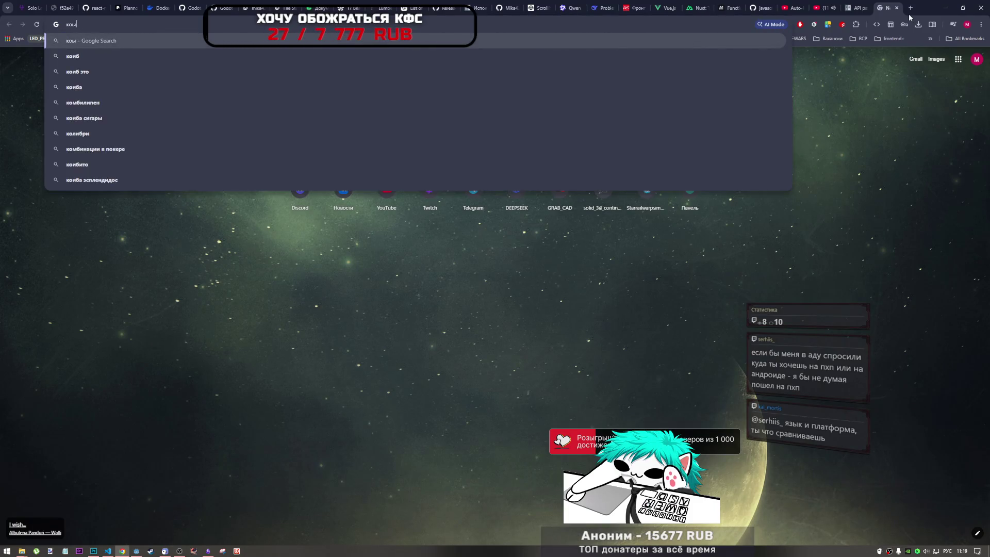
text(и напряжённ осмотрят мем)
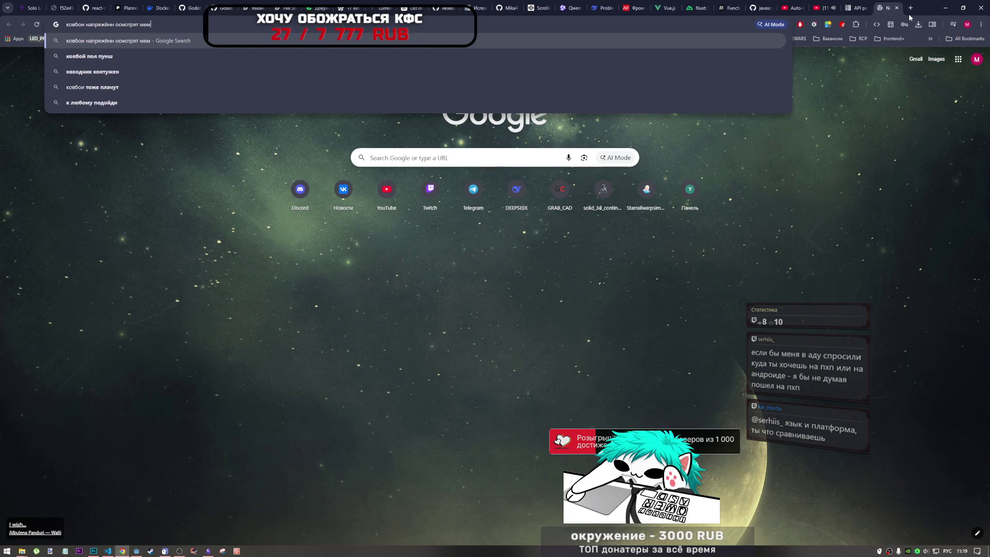
key(Return)
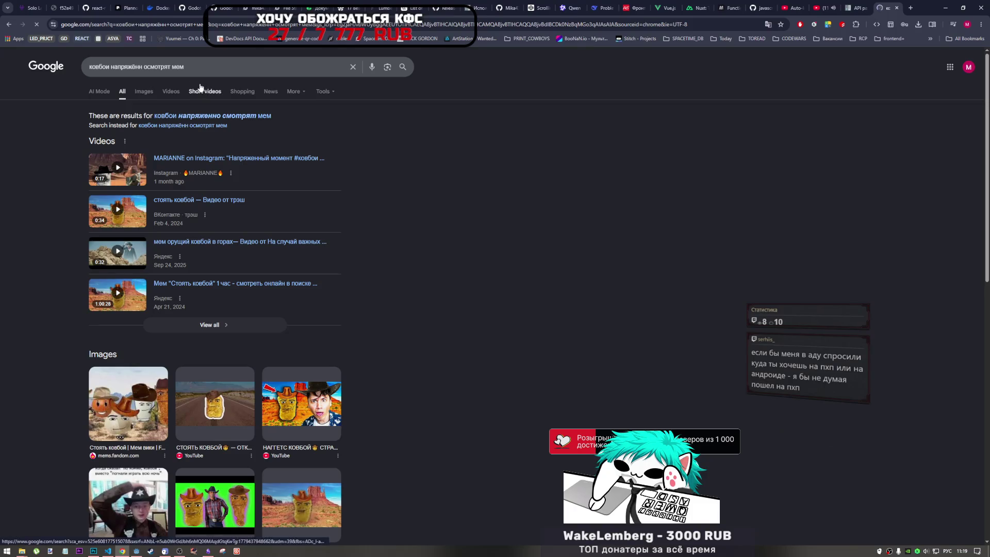
- Correct the query to 'ковбои напряженно смотрят друг друга мем' and search again
click(196, 66)
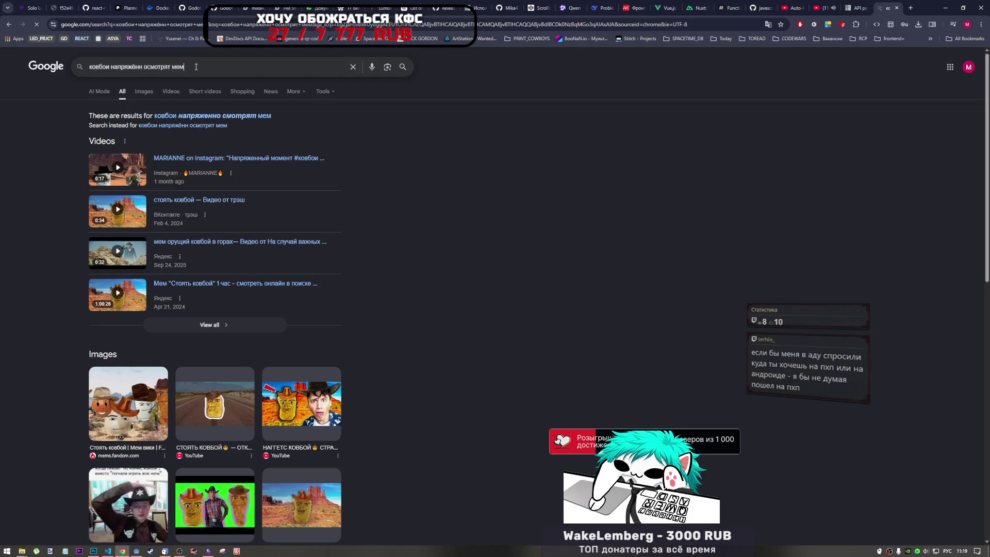
click(230, 115)
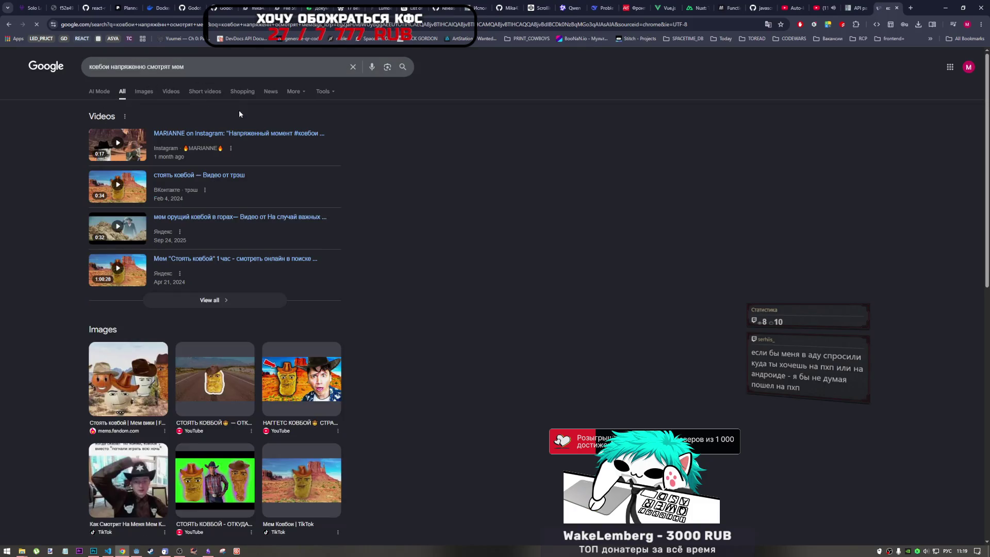
click(173, 65)
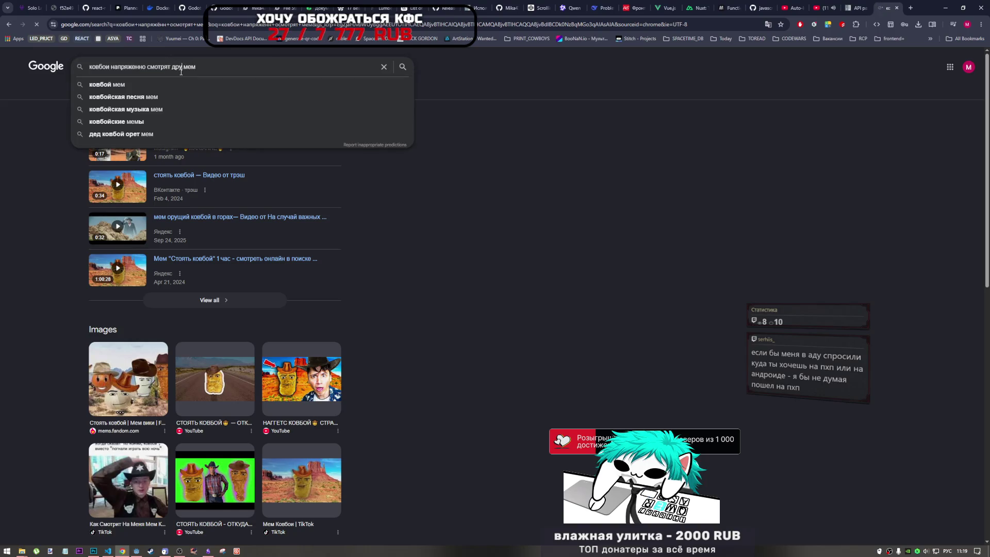
text(г друга)
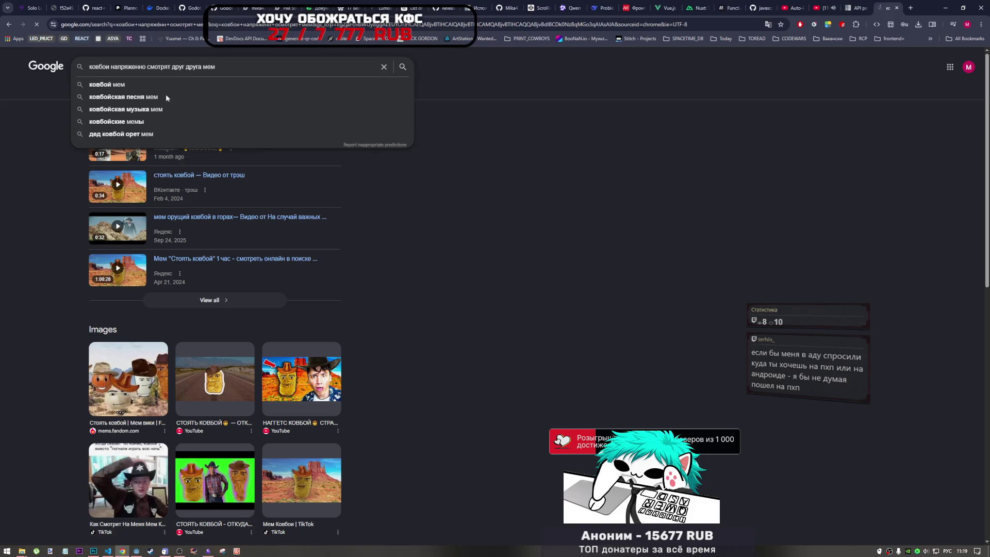
key(Return)
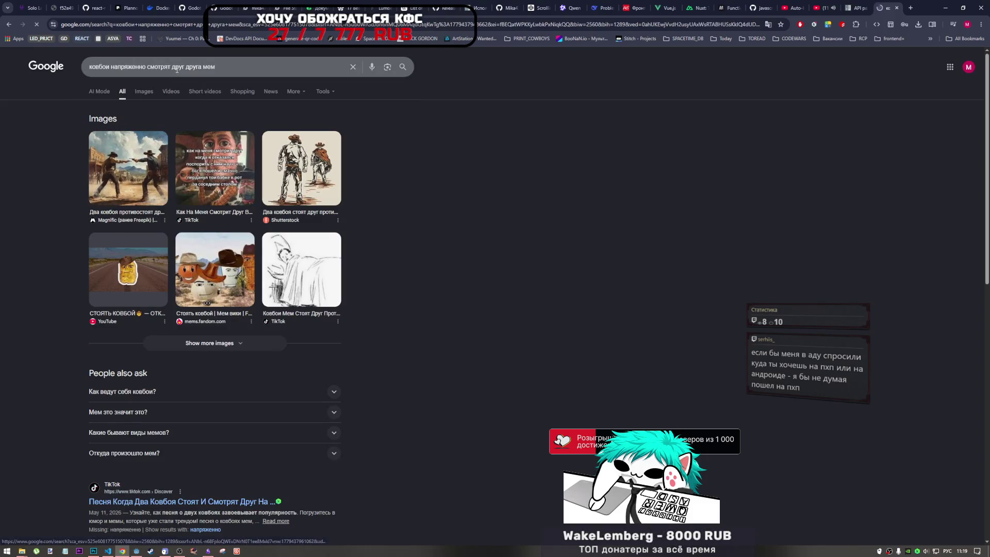
- Search 'ковбои напряженно смотрят друг друга фильм' and expand the AI Overview naming 'Хороший, плохой, злой'
text(фильм)
key(Return)
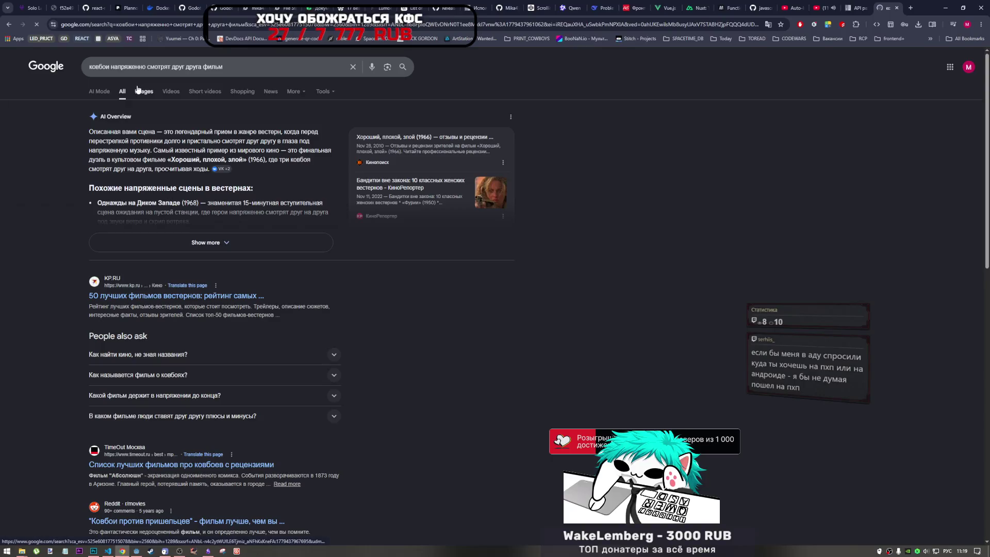
click(154, 92)
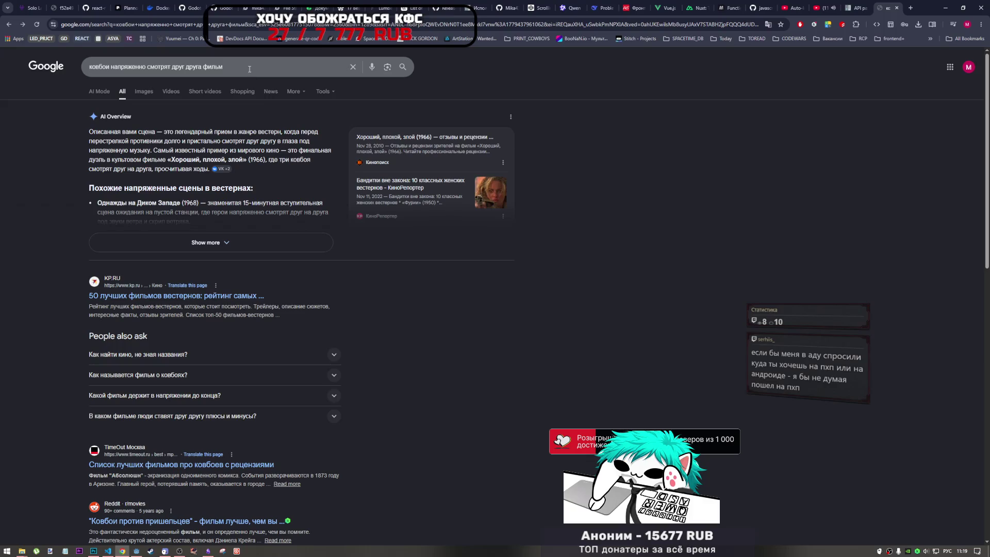
click(239, 242)
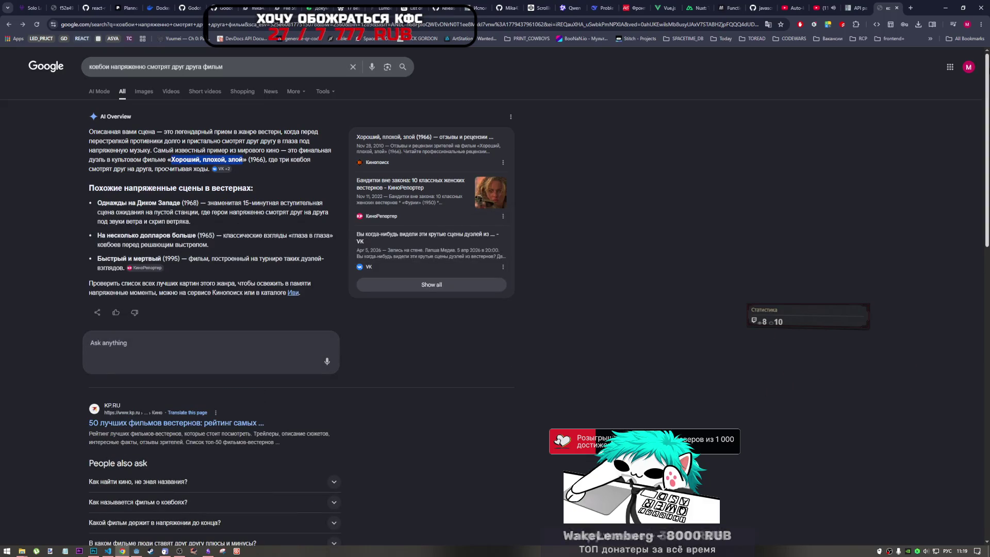
click(822, 8)
- Open YouTube in a new tab and search for 'Хороший, плохой, злой'
middle_click(52, 62)
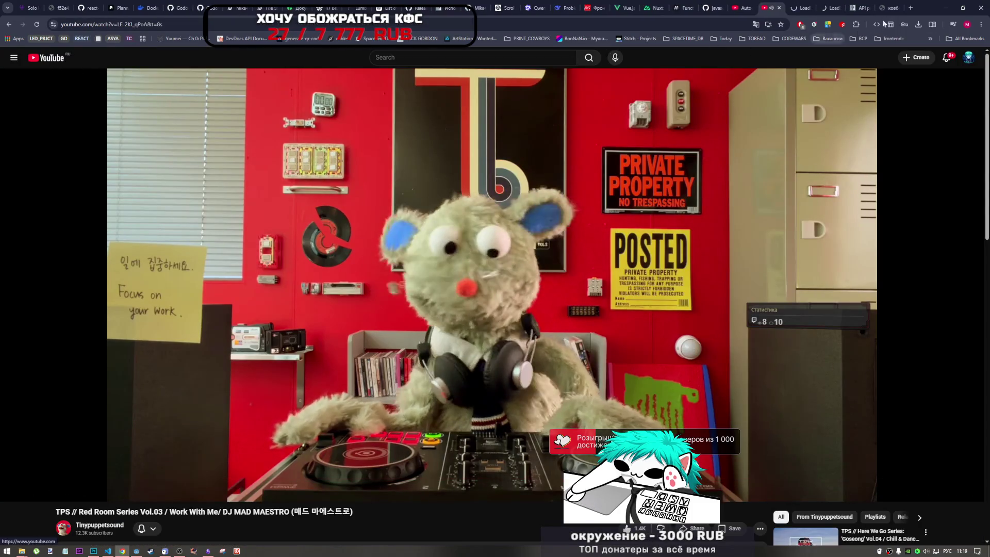
click(800, 7)
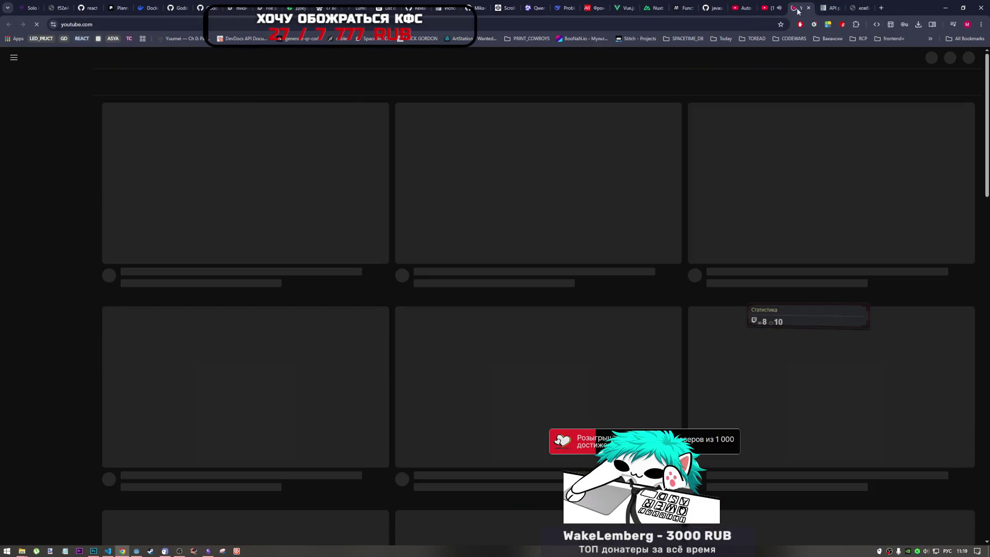
click(446, 65)
text(Хороший, плохой, злой)
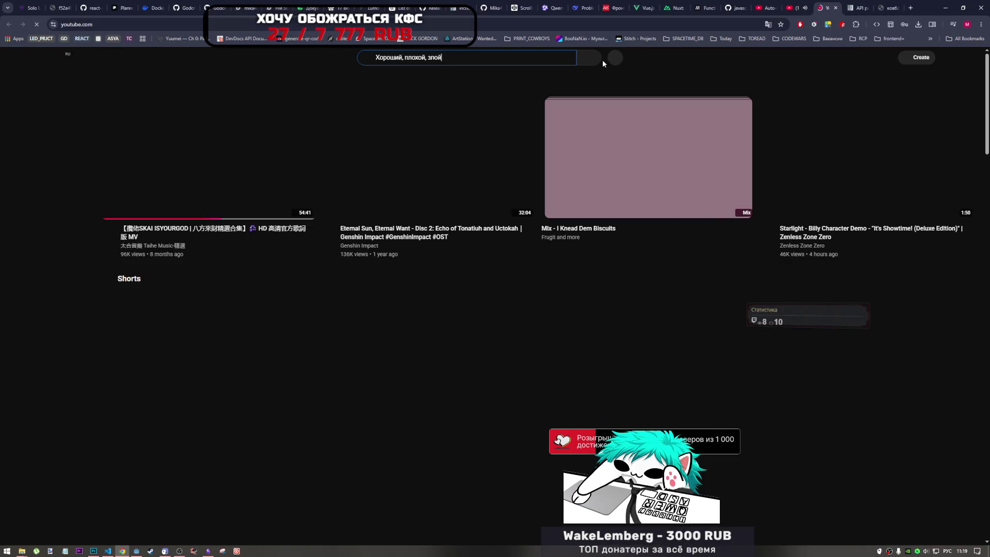
click(601, 60)
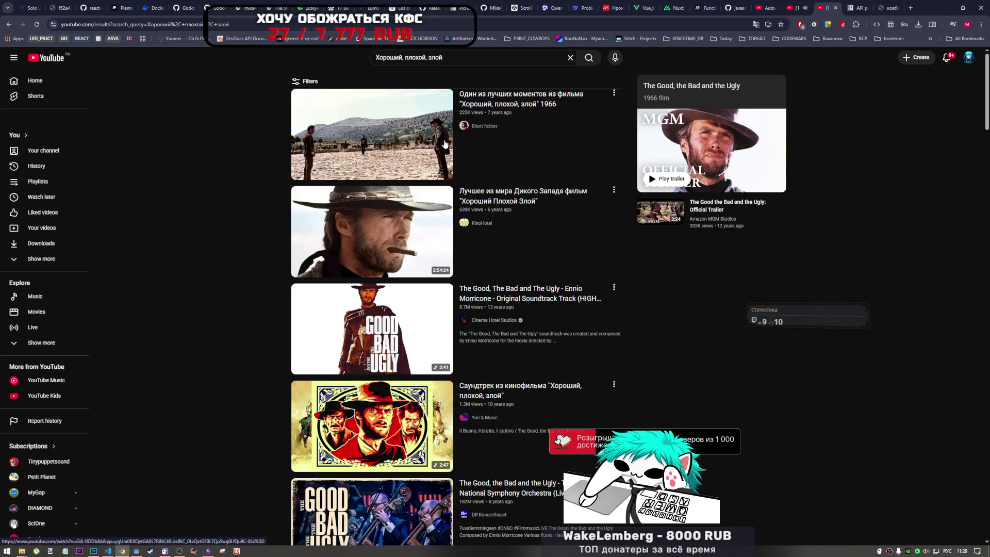
- Open the first 1966 'Хороший, плохой, злой' clip, pause the music tab, and play the clip from 0:23
mouse_move(432, 145)
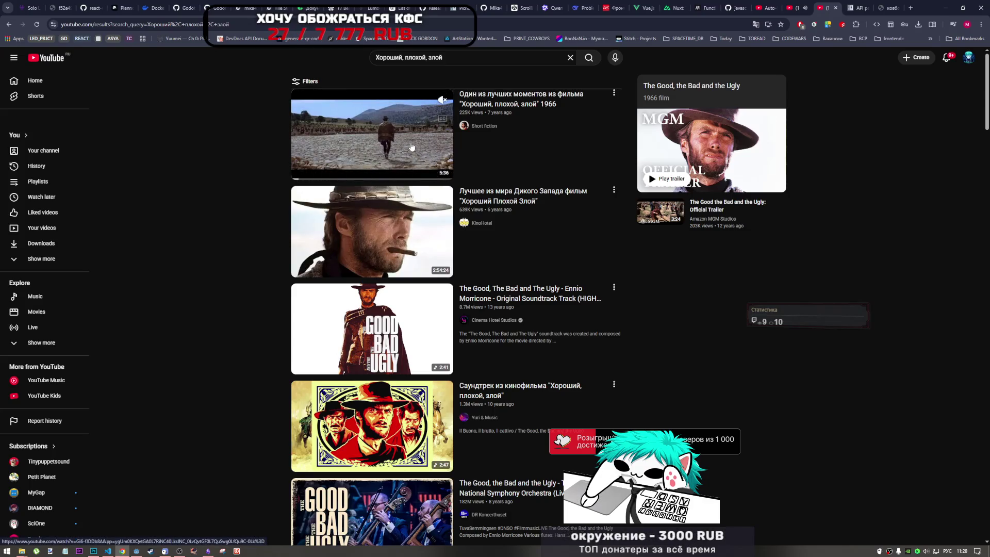
click(411, 147)
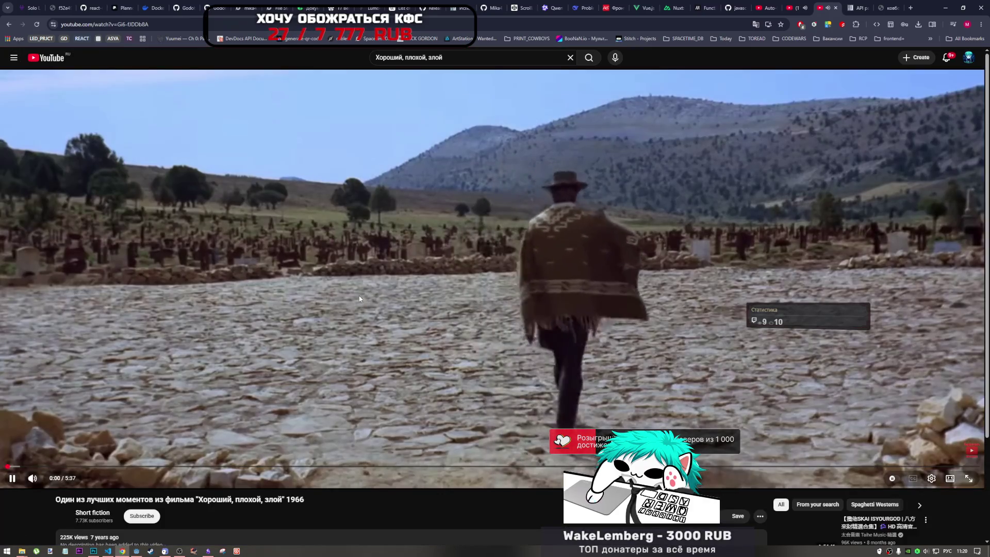
click(794, 8)
key(k)
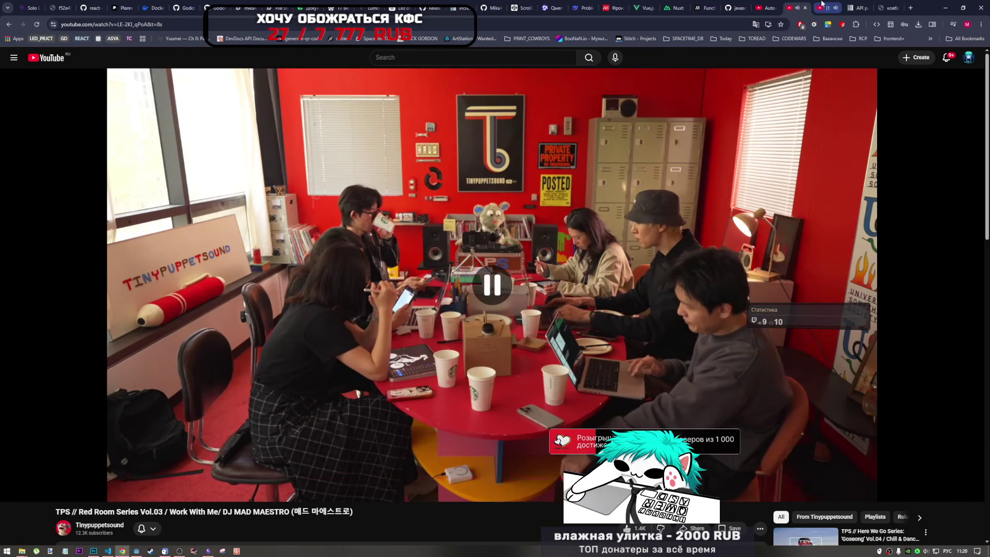
click(824, 8)
click(429, 280)
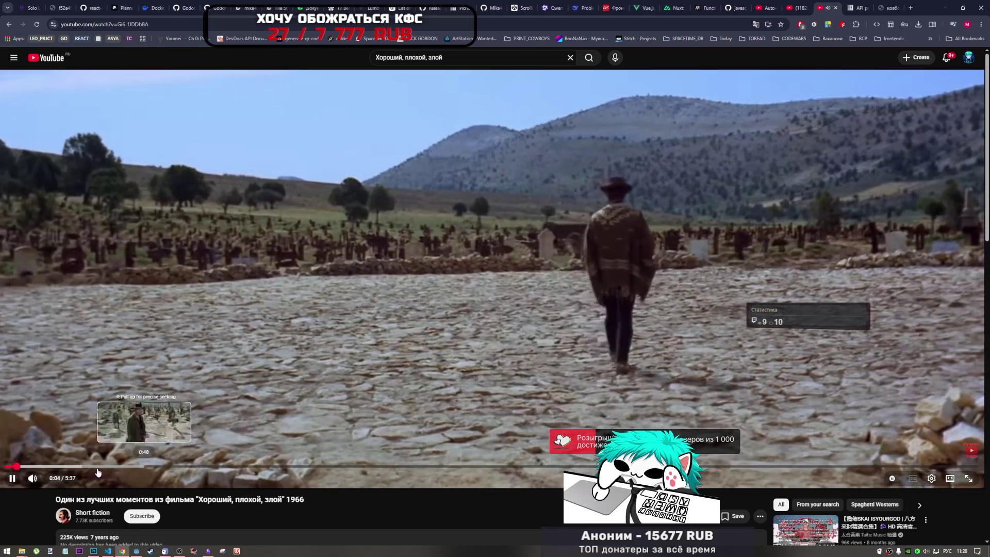
click(71, 467)
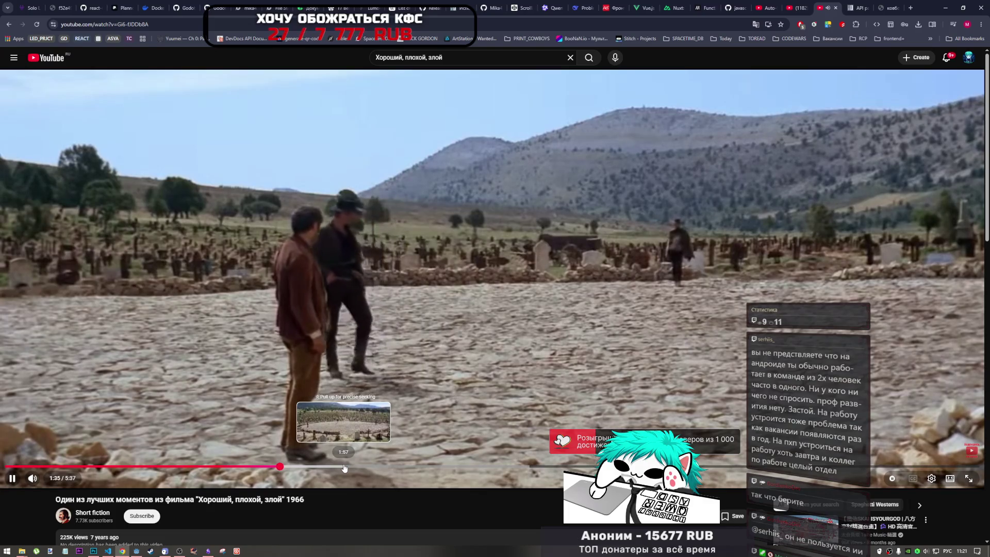
- Seek the clip through 1:47 and 2:04, pausing at 2:11 on the cemetery standoff
click(267, 340)
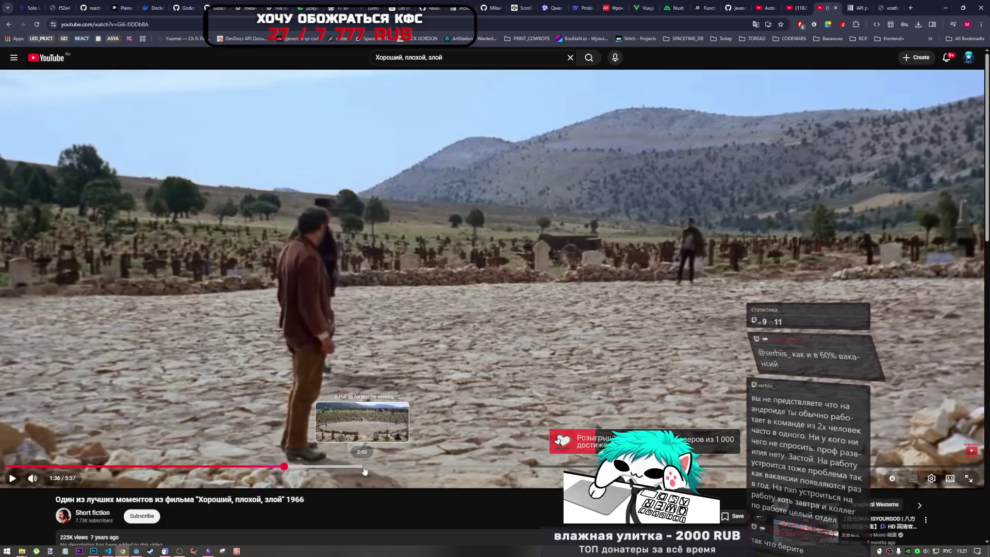
click(315, 467)
click(389, 422)
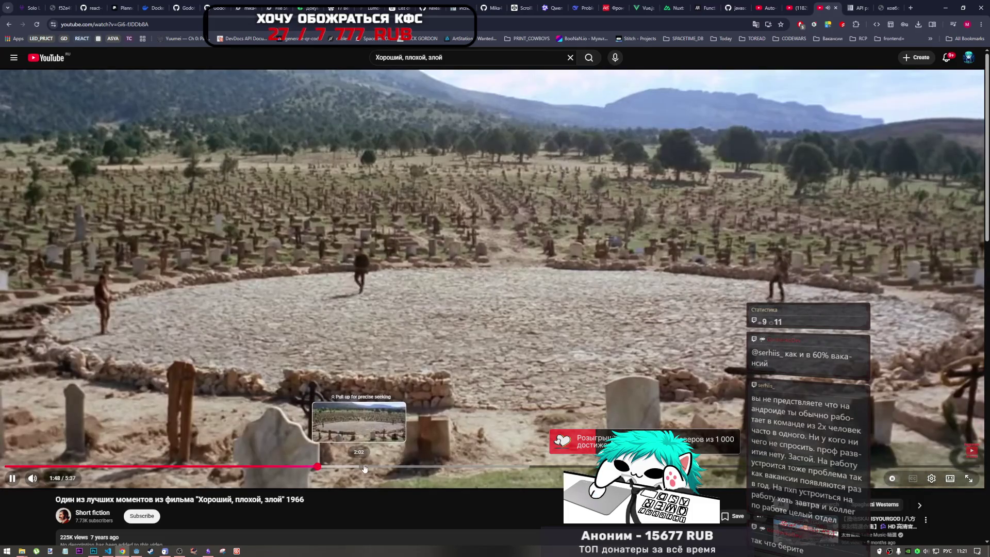
click(361, 467)
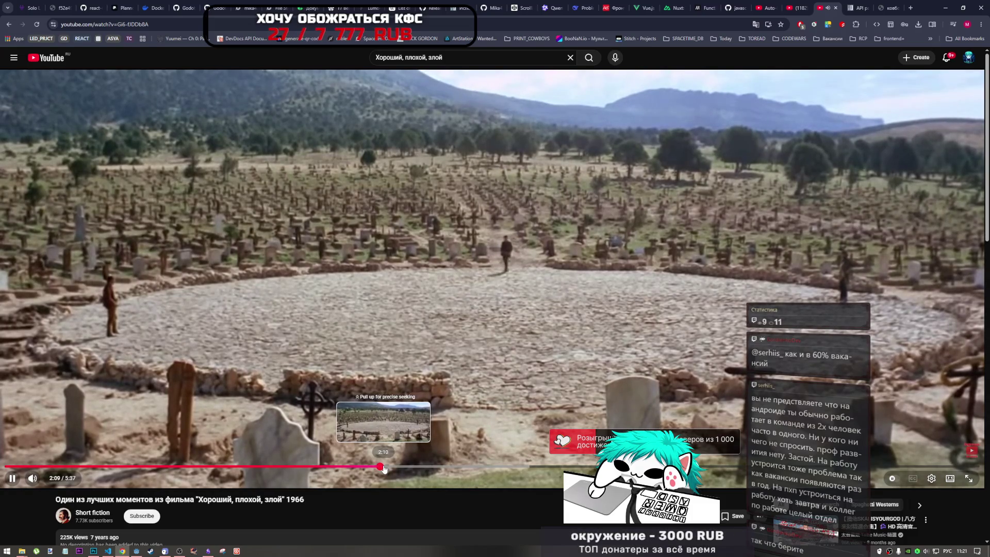
click(522, 234)
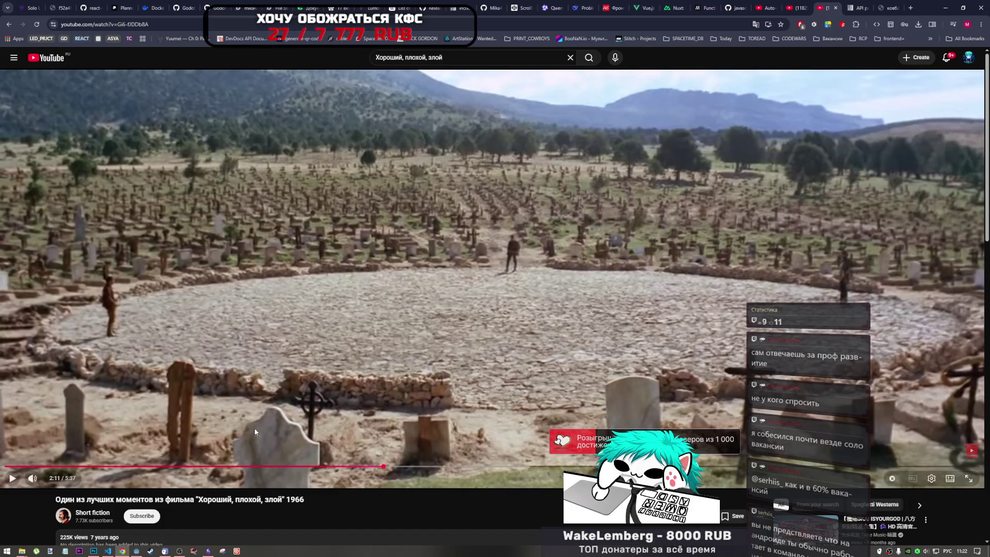
- Play the Western clip through the cemetery duel and pause it at 5:15 of 5:37
click(415, 322)
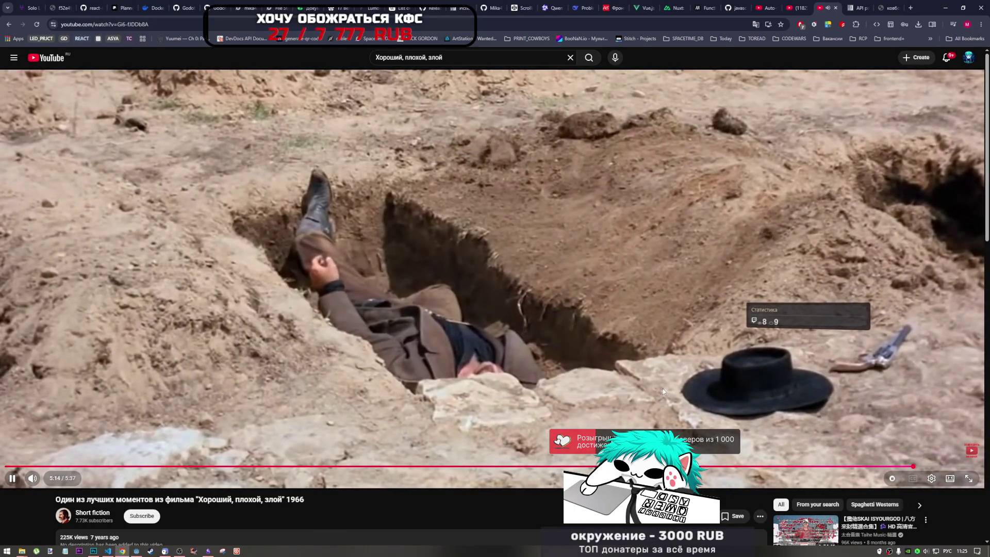
click(654, 395)
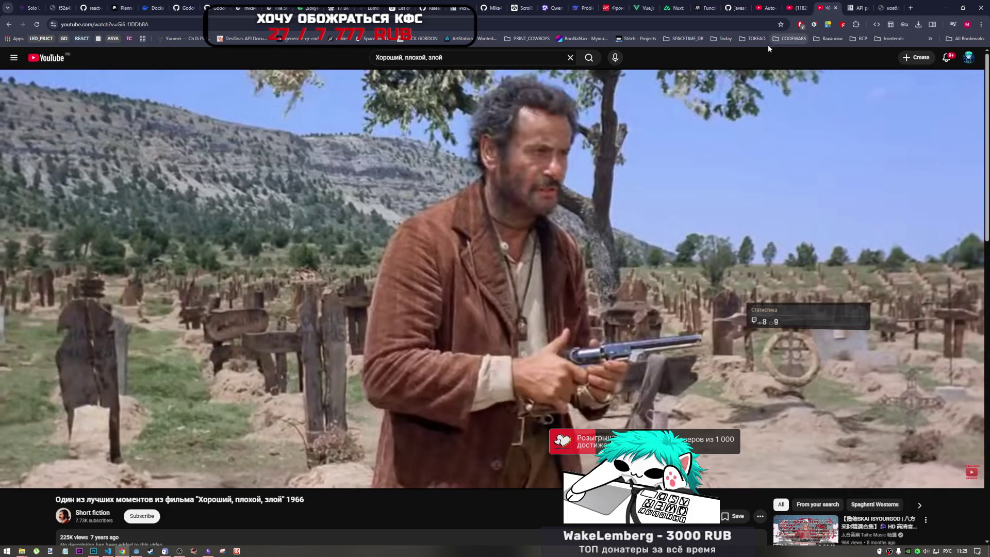
- Close the Western clip tab, resume the Red Room music video, and return to the Godot editor
key(ctrl+w)
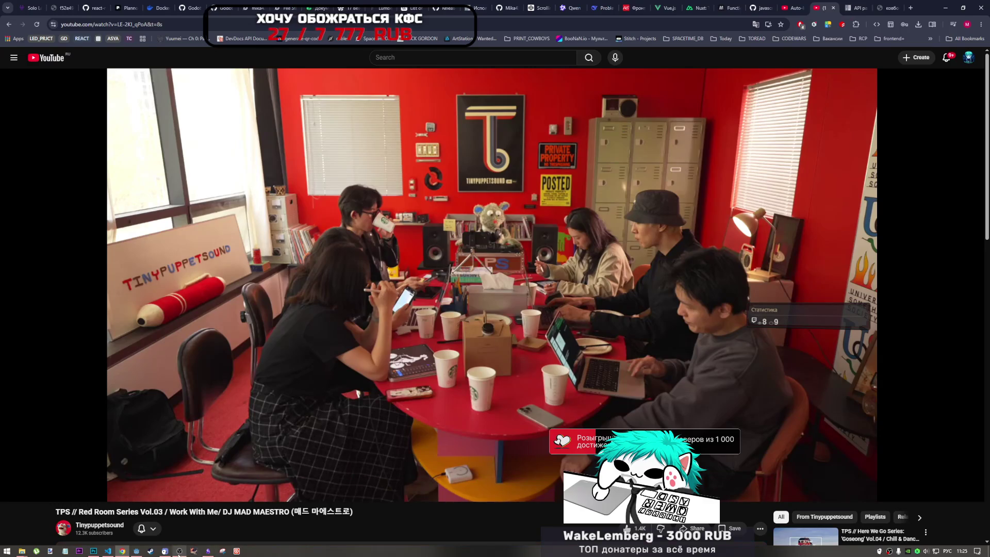
click(179, 551)
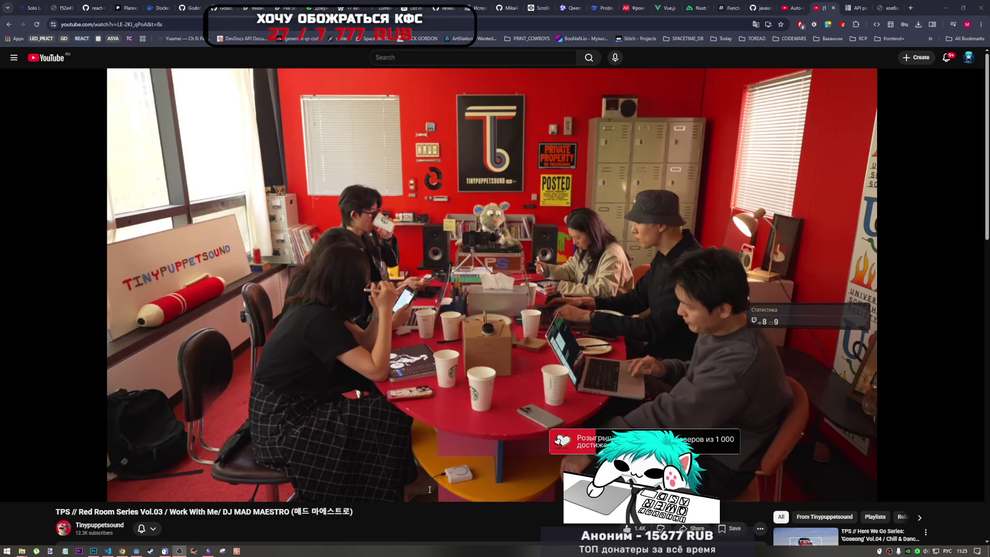
click(591, 292)
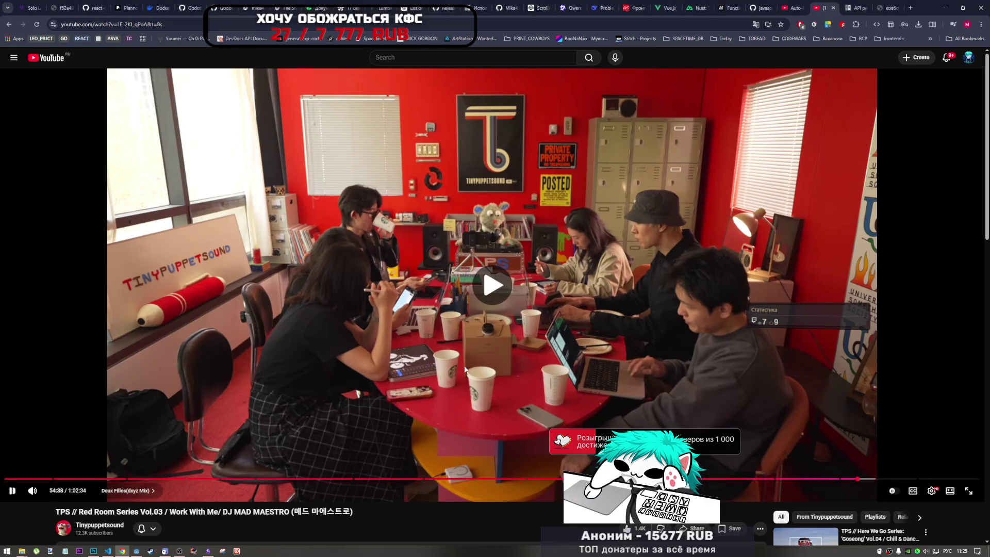
click(139, 552)
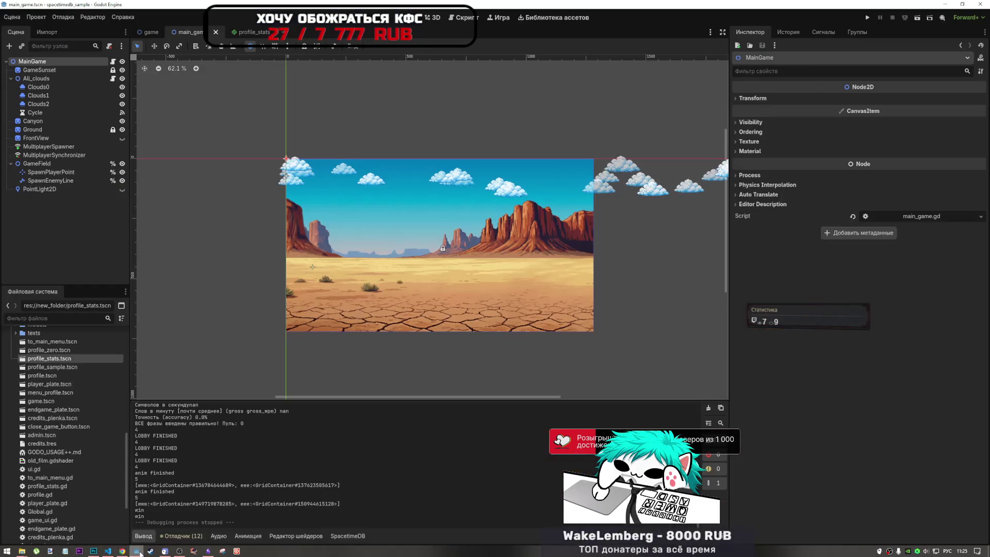
- Cycle through the Obsidian, Godot, Chrome and VS Code windows, ending on the Red Room video
click(208, 551)
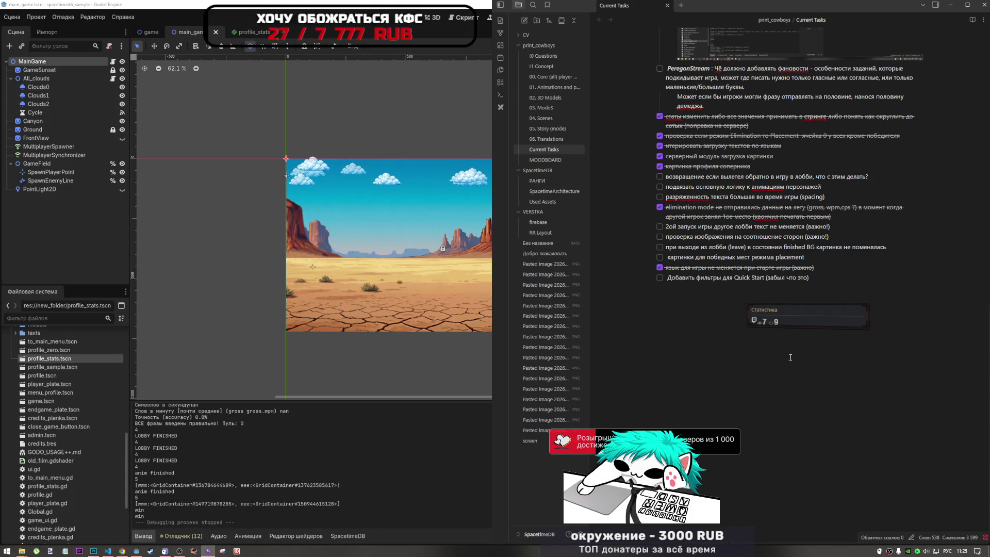
click(137, 552)
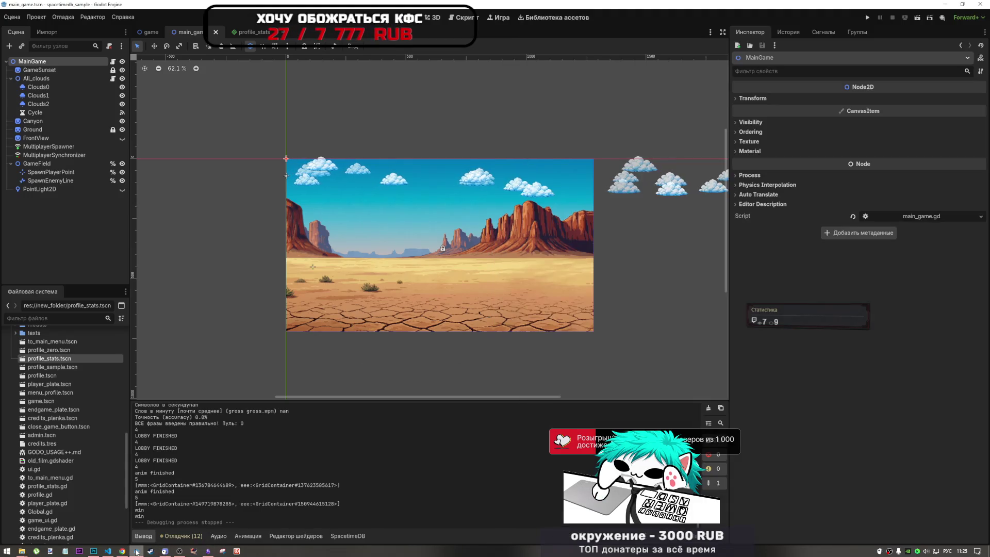
click(120, 551)
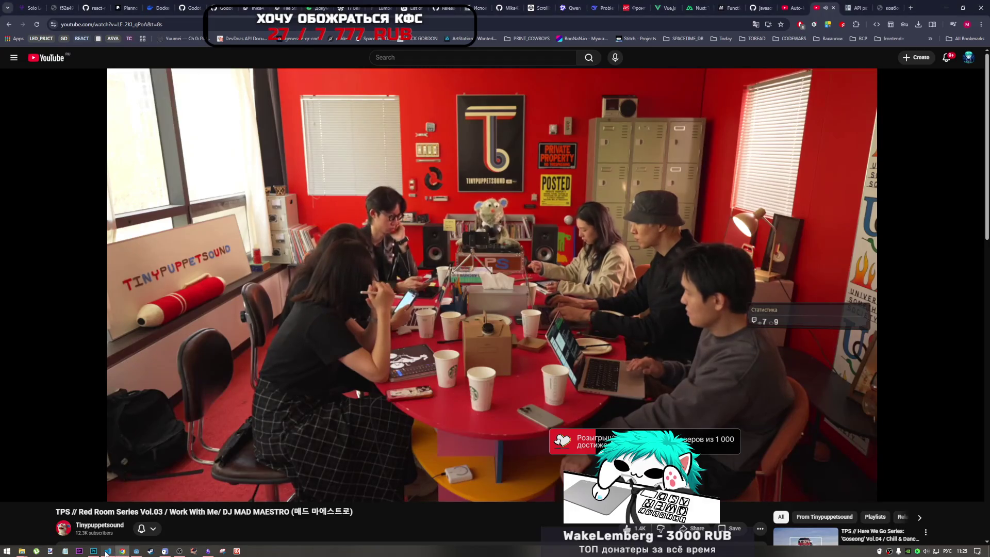
click(107, 551)
click(135, 551)
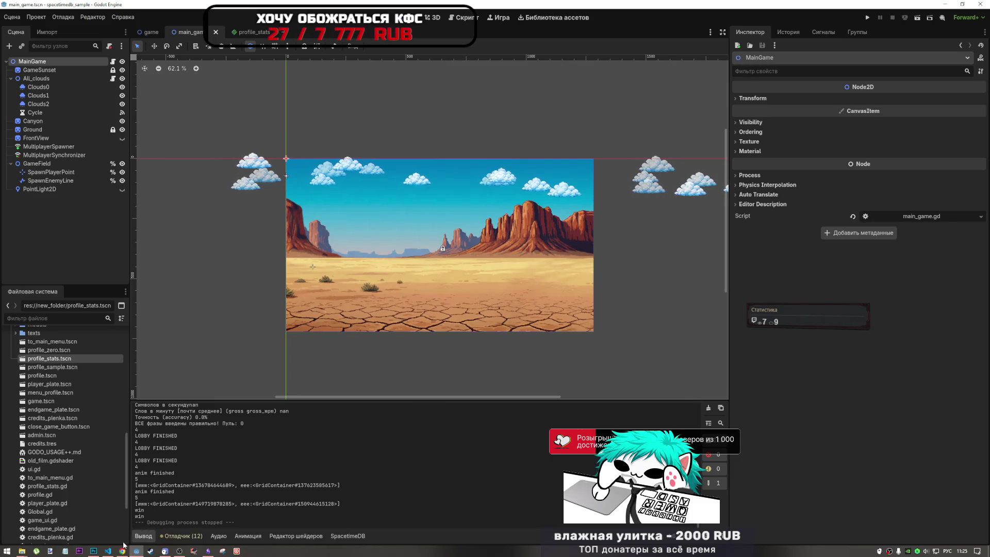
click(122, 551)
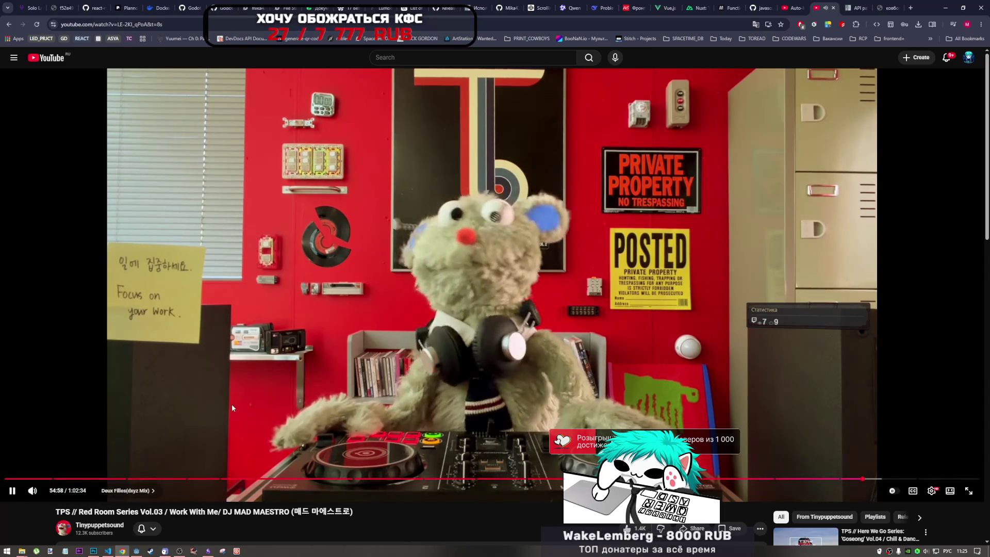
mouse_move(207, 551)
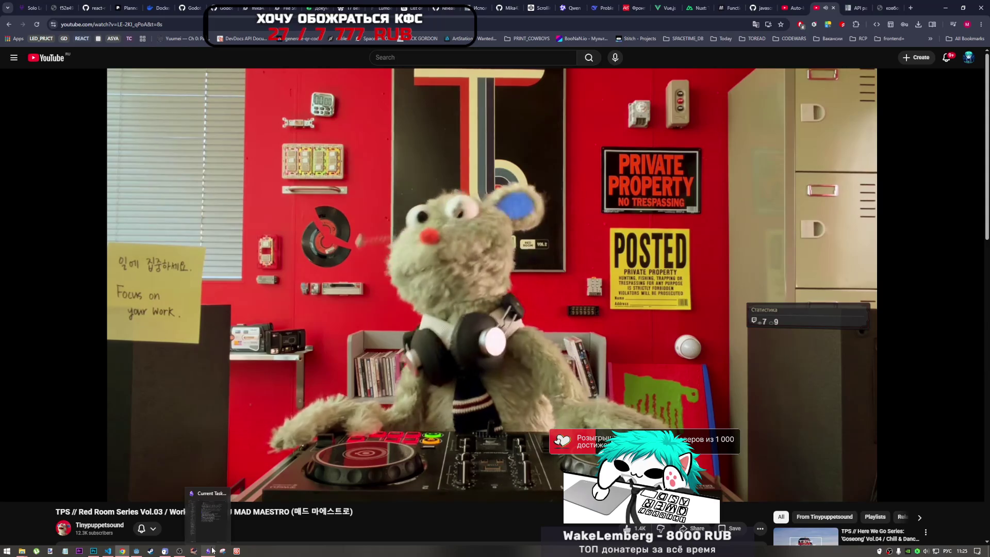
- Reopen the 1966 'Хороший, плохой, злой' clip in YouTube, starting from 0:00
click(179, 551)
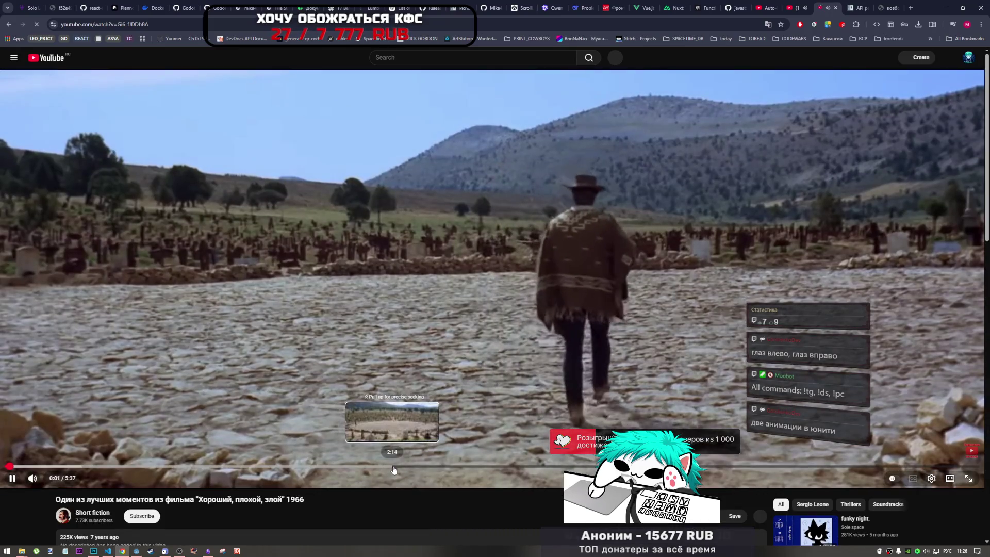
- Pause the clip at 2:14 on the wide cemetery shot, then return to Godot's main_game scene
click(393, 466)
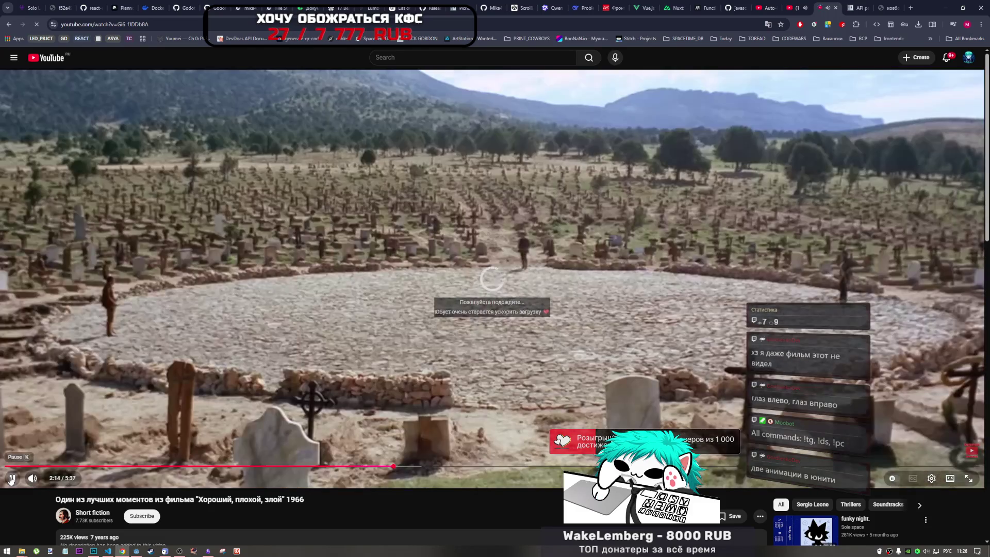
click(555, 269)
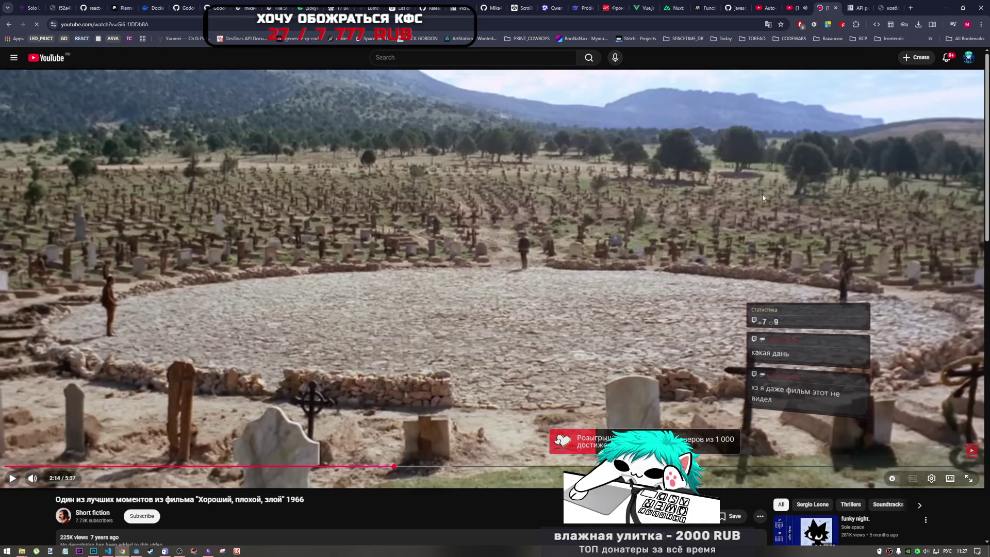
mouse_move(134, 553)
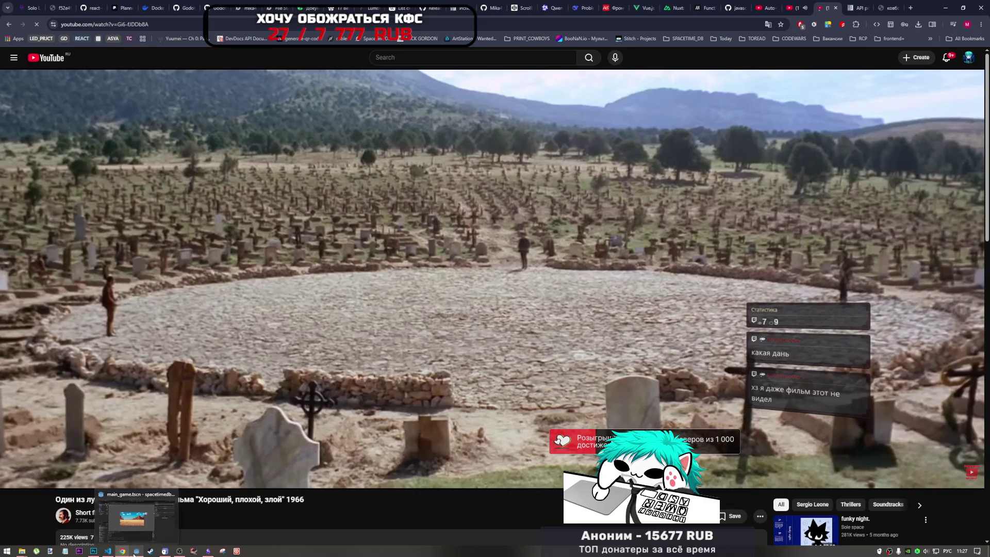
click(141, 525)
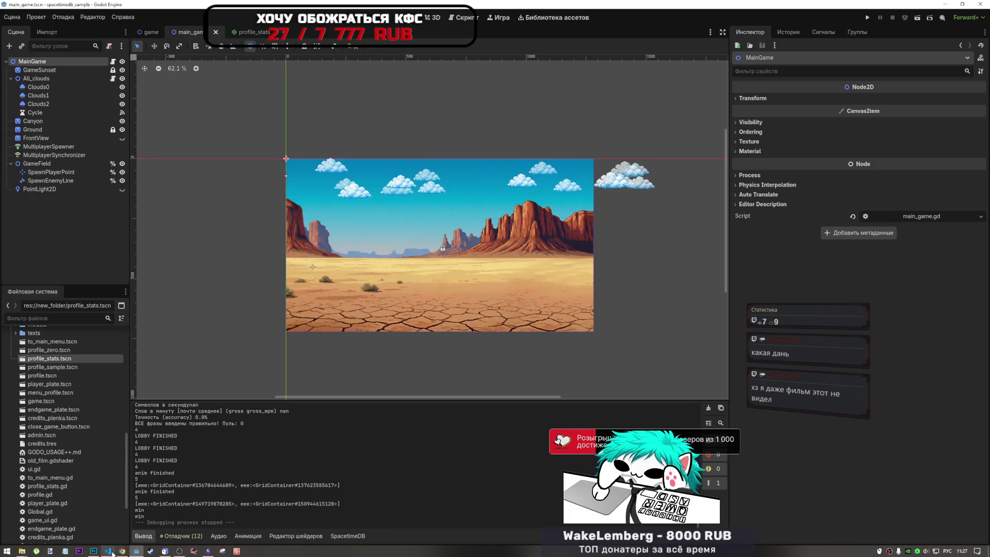
- Bring the 'Хороший, плохой, злой' clip, paused at 2:14, back in front of Godot
mouse_move(122, 552)
click(122, 518)
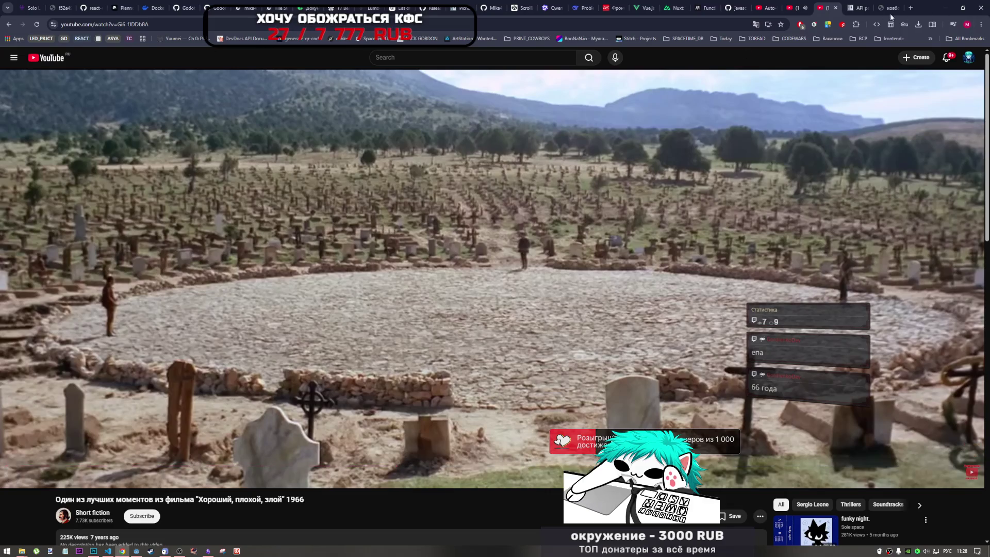
scroll(453, 382, down, 8)
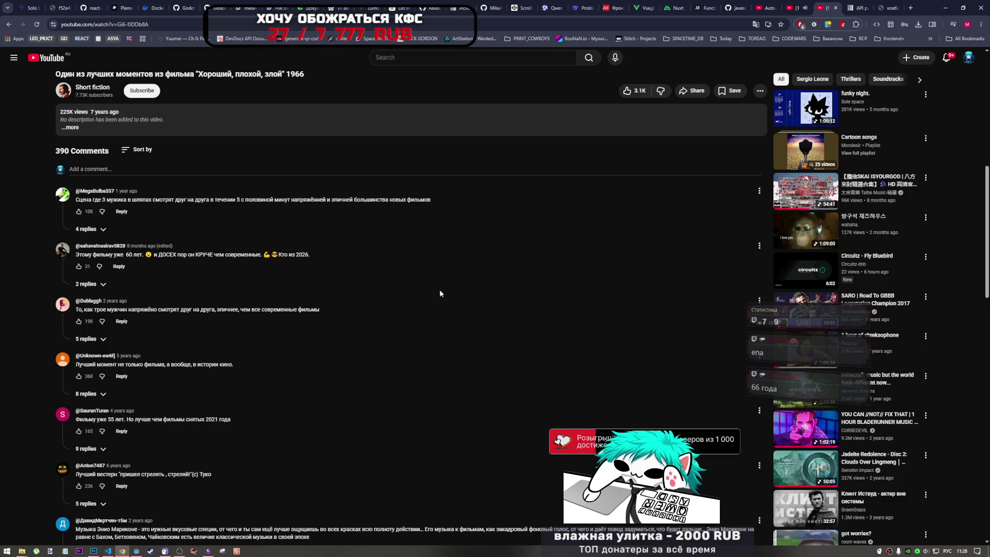
scroll(450, 323, up, 8)
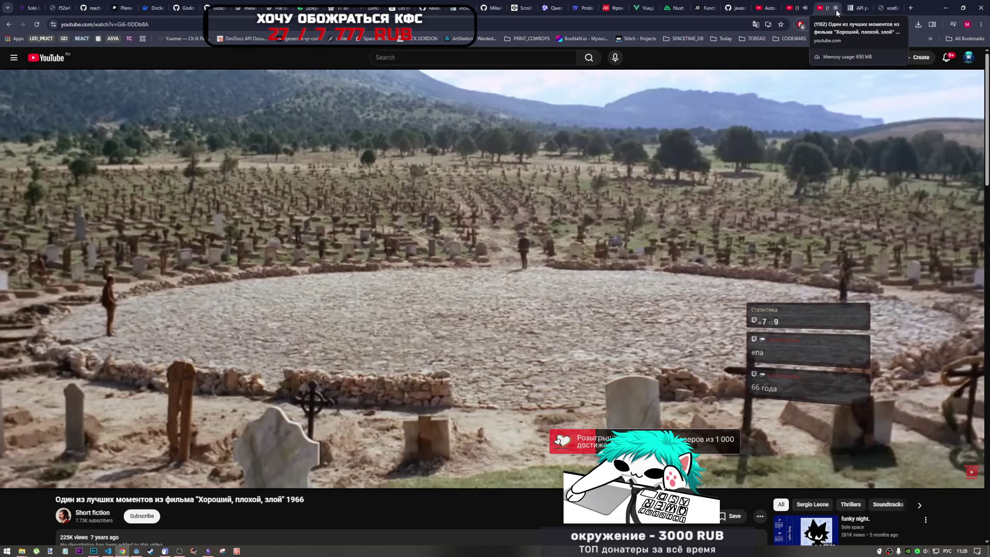
- Close the standoff clip tab and docs search, resume the Red Room tab, then return to Godot
click(836, 9)
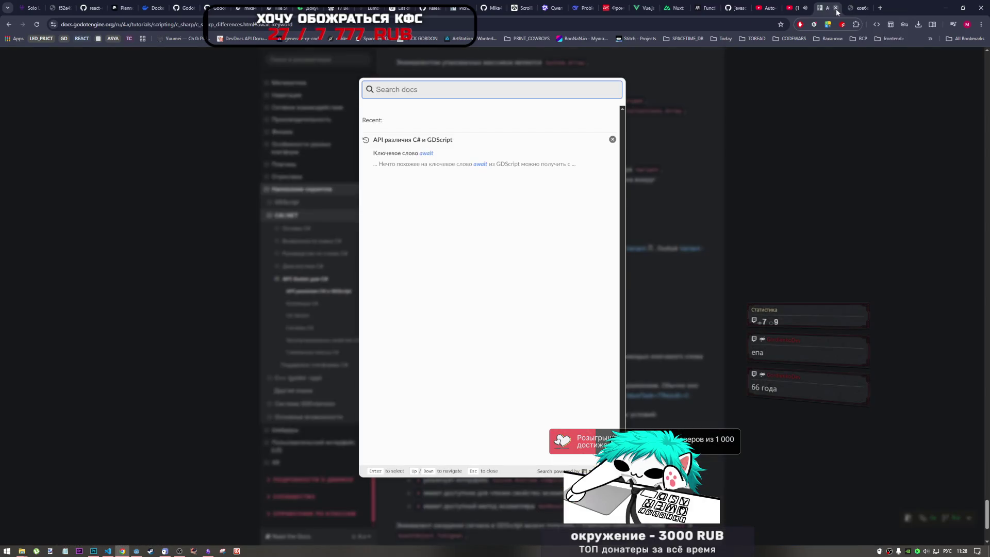
click(836, 106)
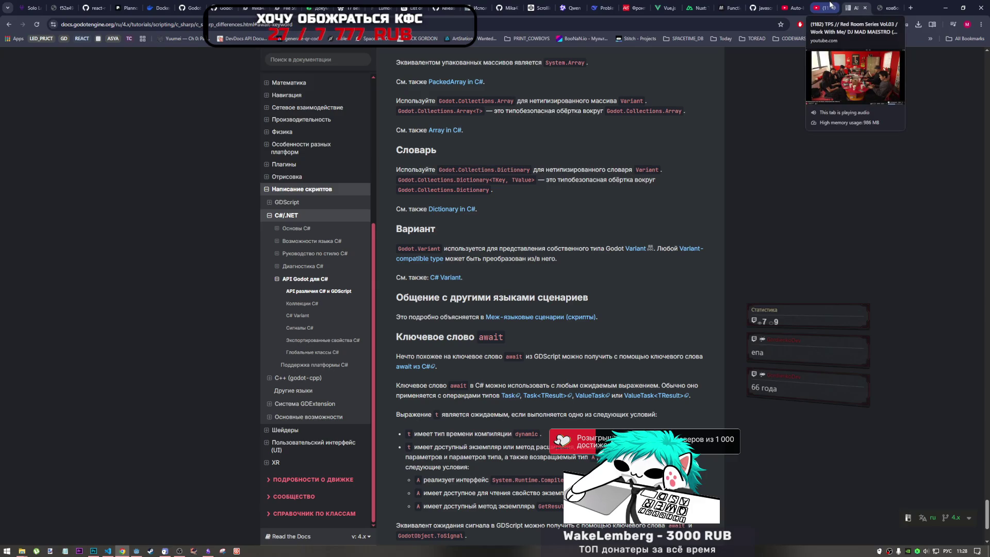
click(829, 6)
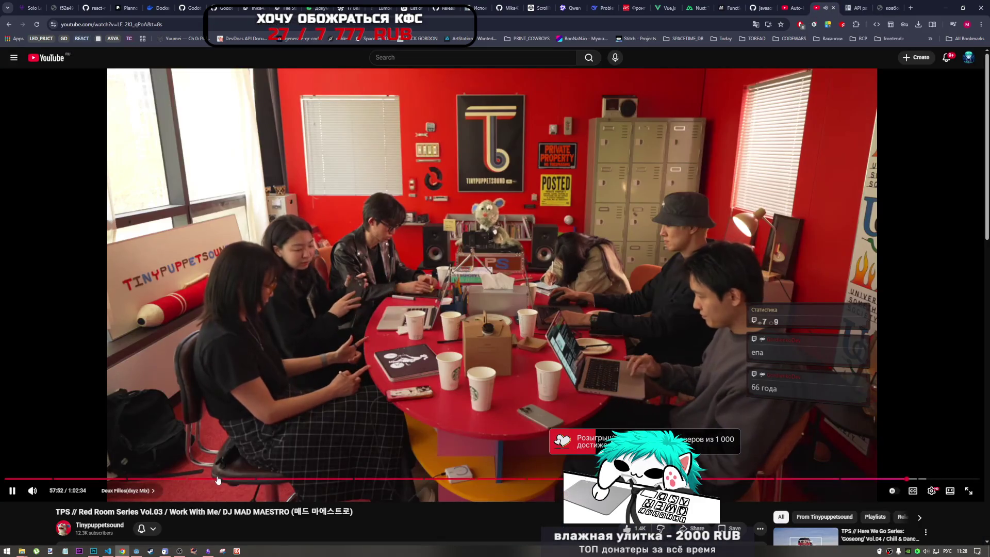
mouse_move(136, 550)
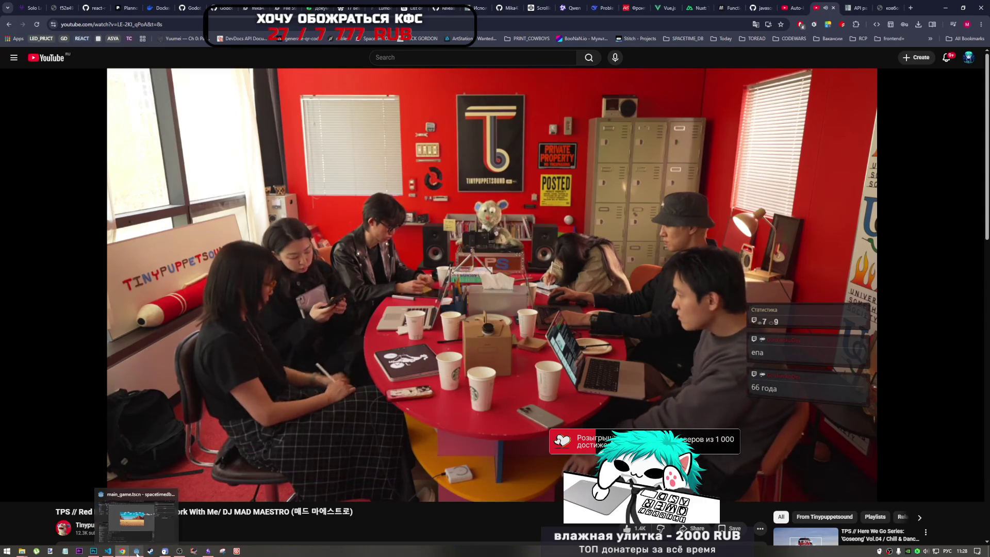
click(135, 515)
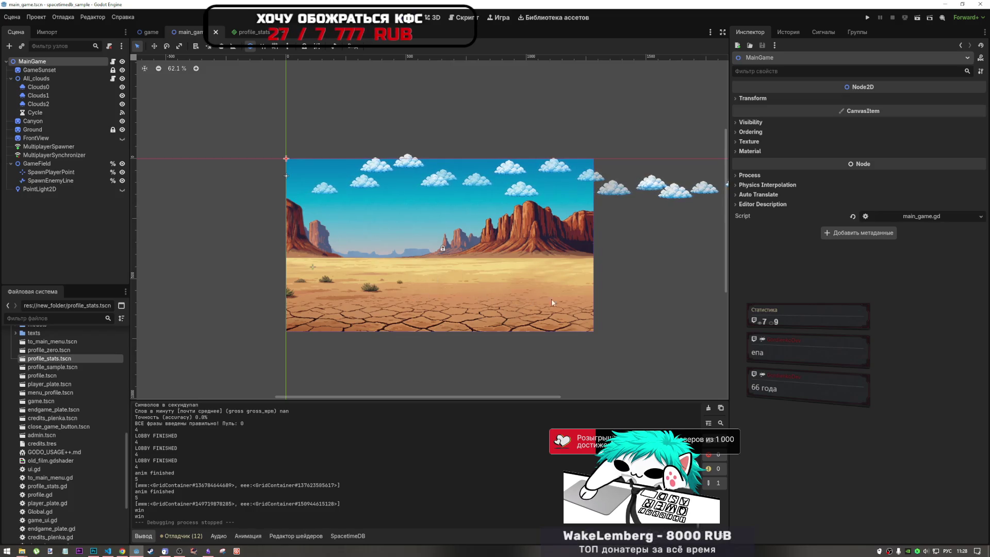
- Select SpawnEnemyLine in the Scene tree to show its eight line points
click(64, 180)
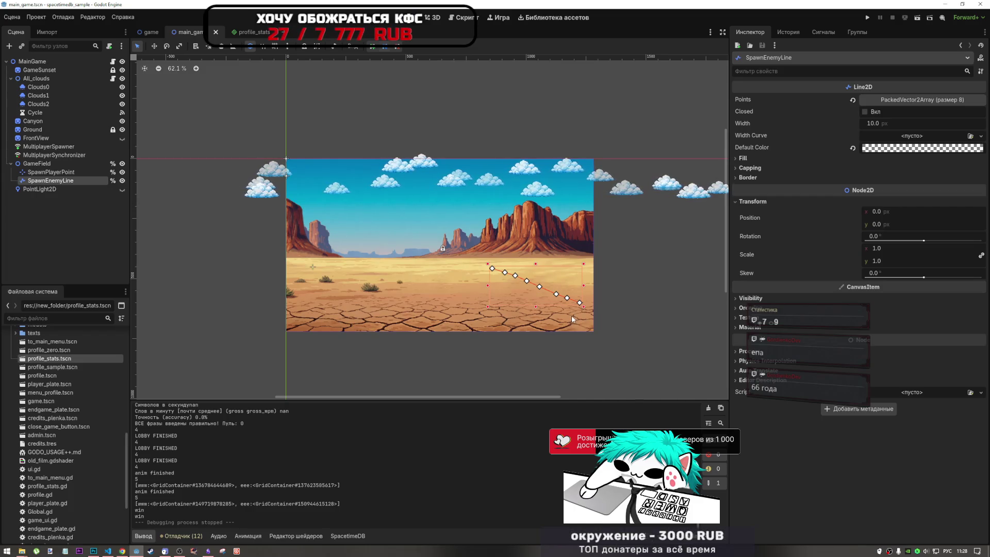
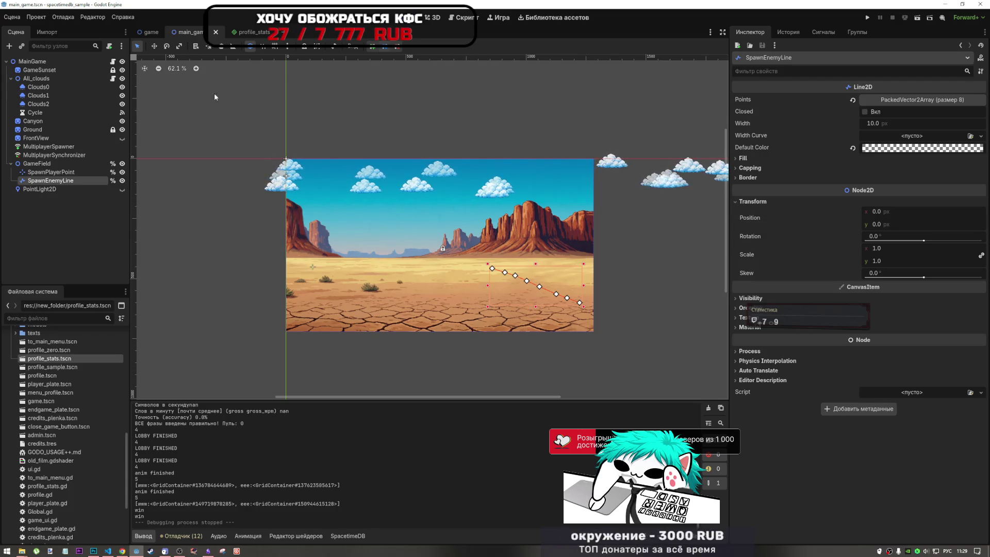
- Show the game scene with the Print Cowboys menu, then bring up the Current Tasks note
click(150, 32)
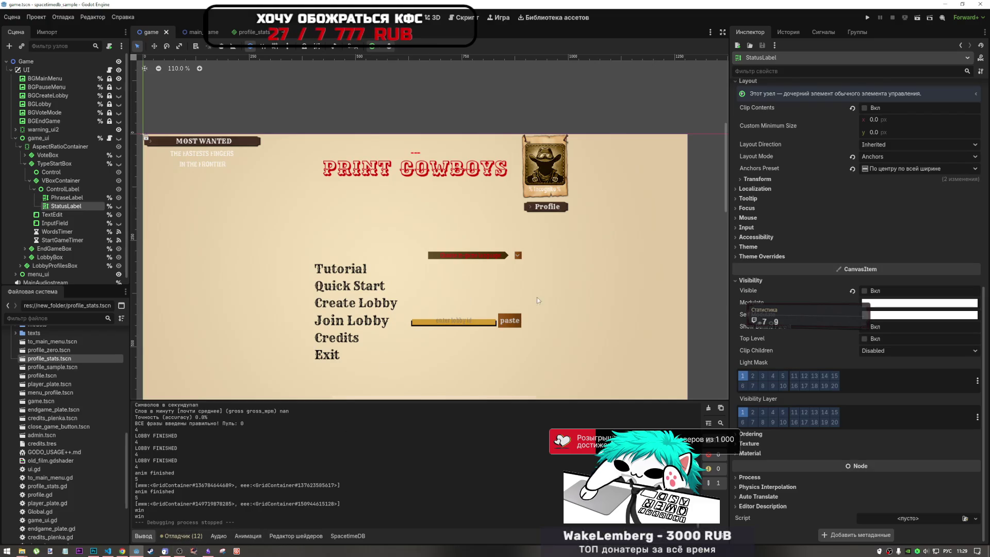
scroll(537, 297, down, 6)
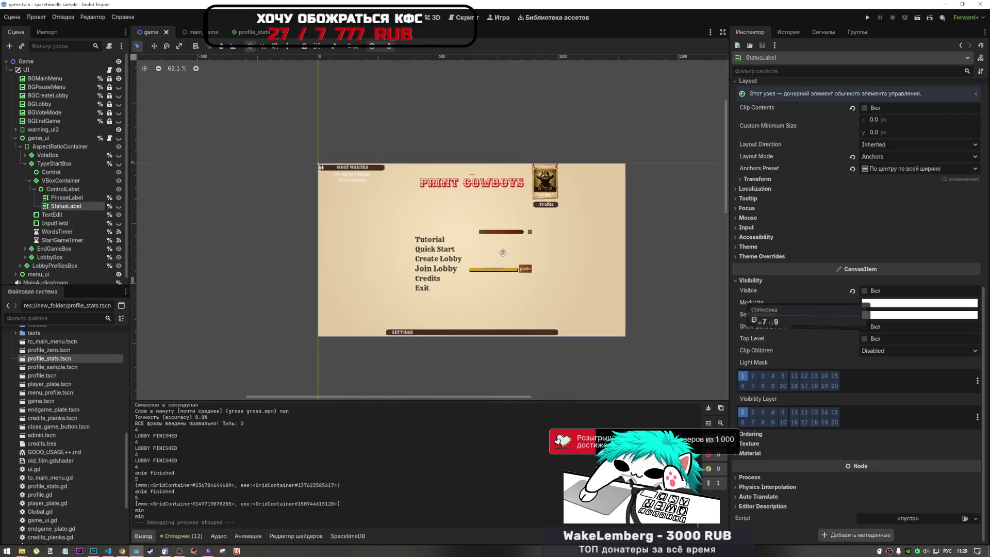
scroll(516, 278, up, 4)
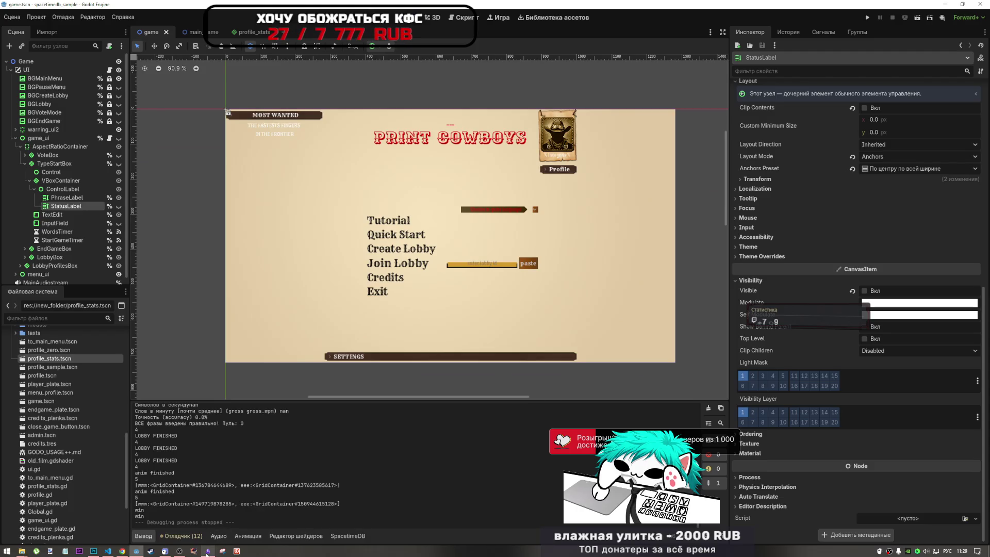
click(207, 551)
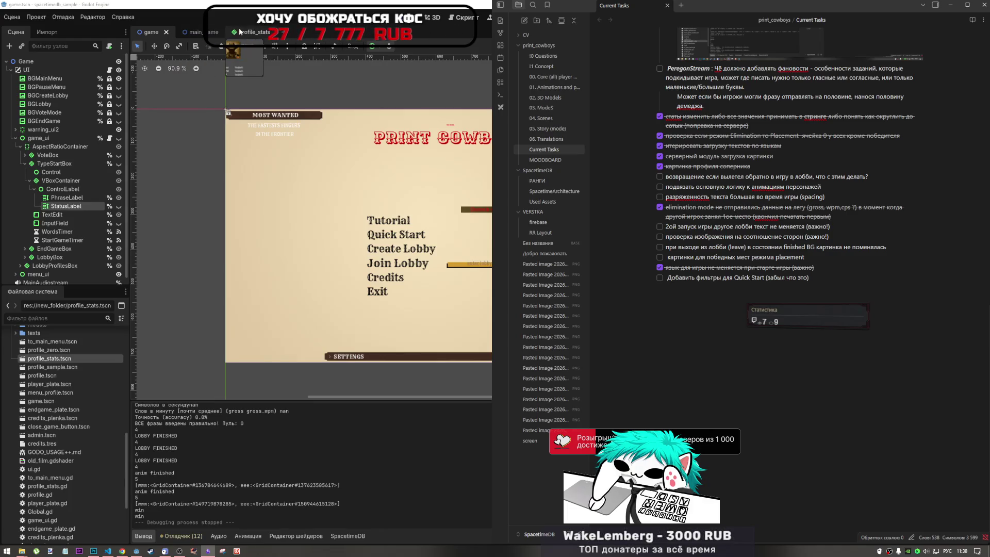
- Review player.gd's counter=enemies and set_frame_and_progress lines, then return to the Current Tasks note
click(469, 19)
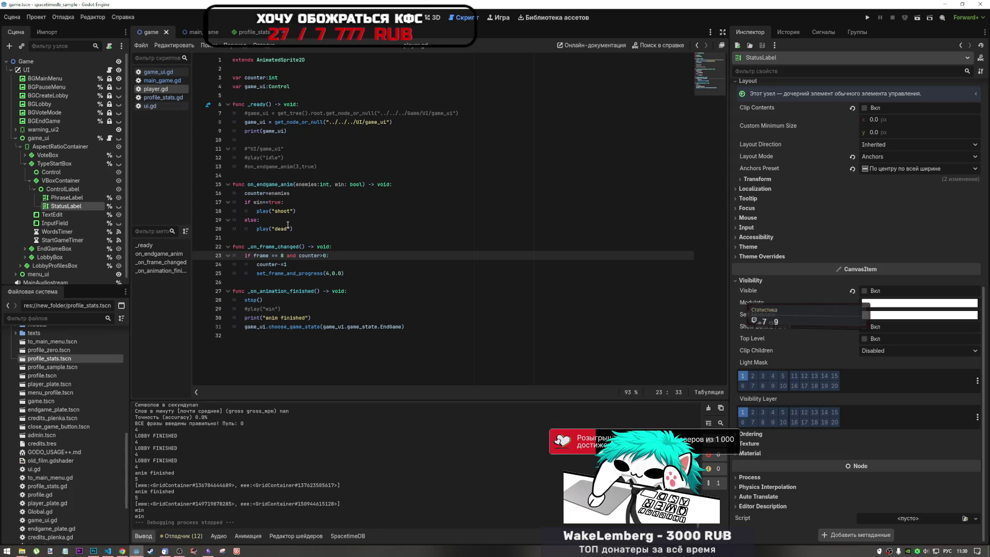
click(309, 194)
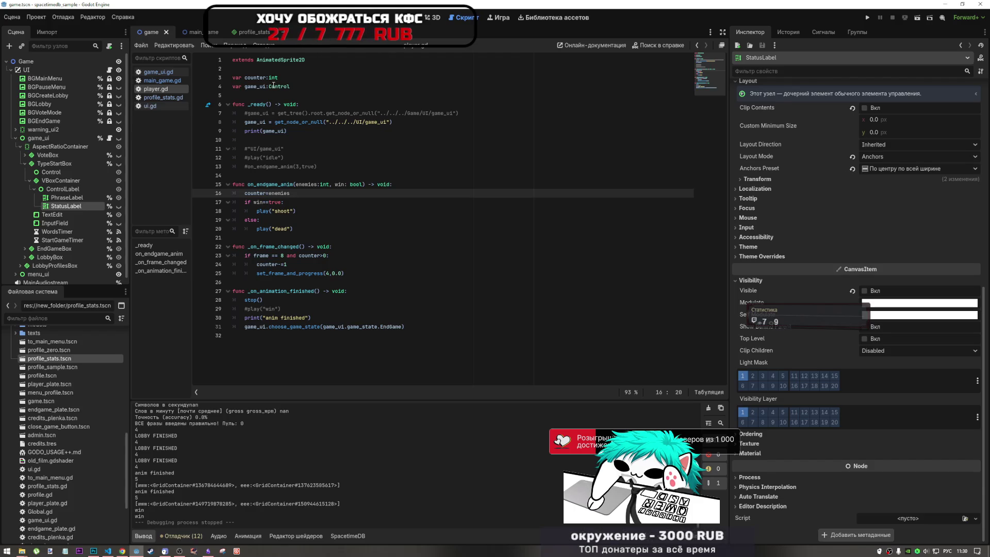
mouse_move(273, 87)
click(311, 270)
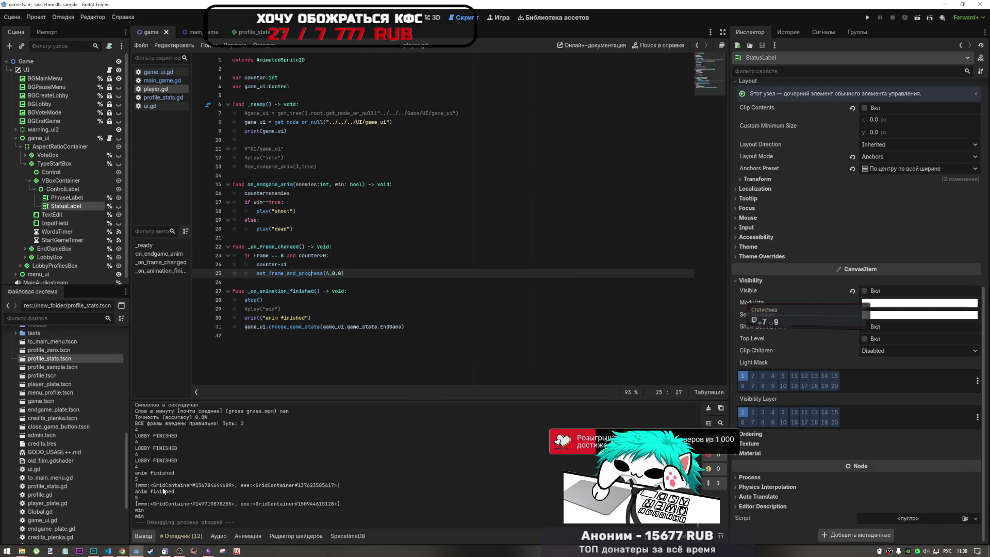
click(208, 549)
text(систем)
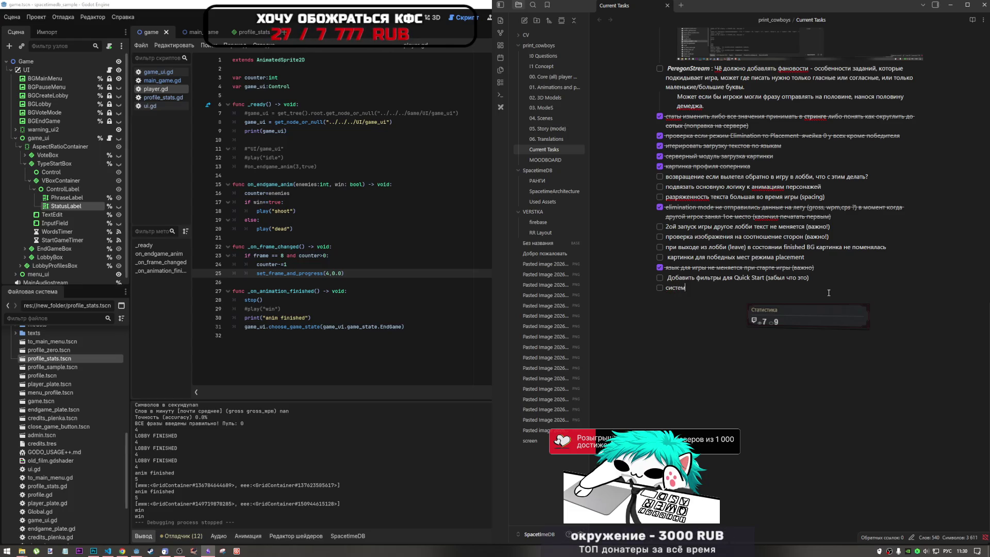
- Finish the to-do text 'системой уникальных персов (конструктор персов)' in Current Tasks
text(ой уникальный)
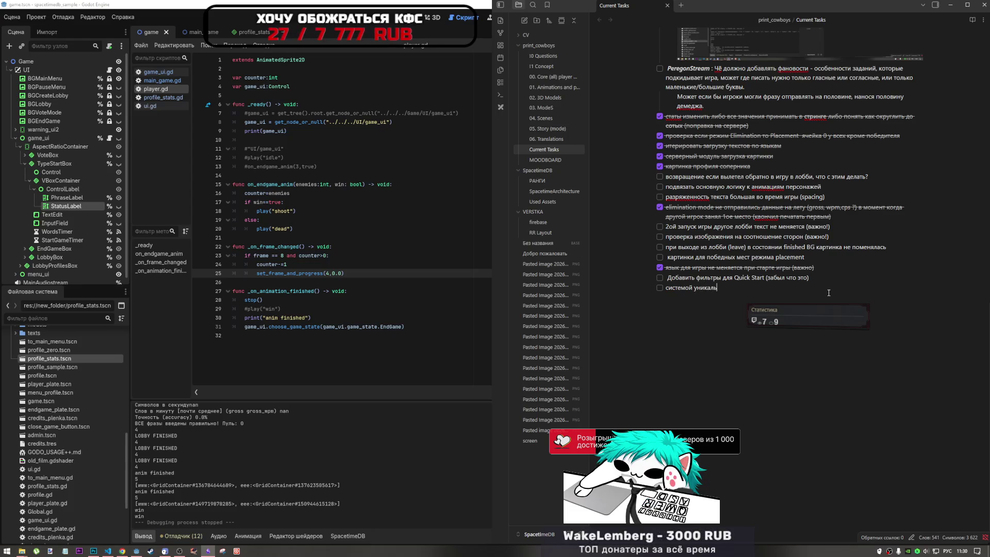
key(BackSpace)
text(х перс)
text(ов)
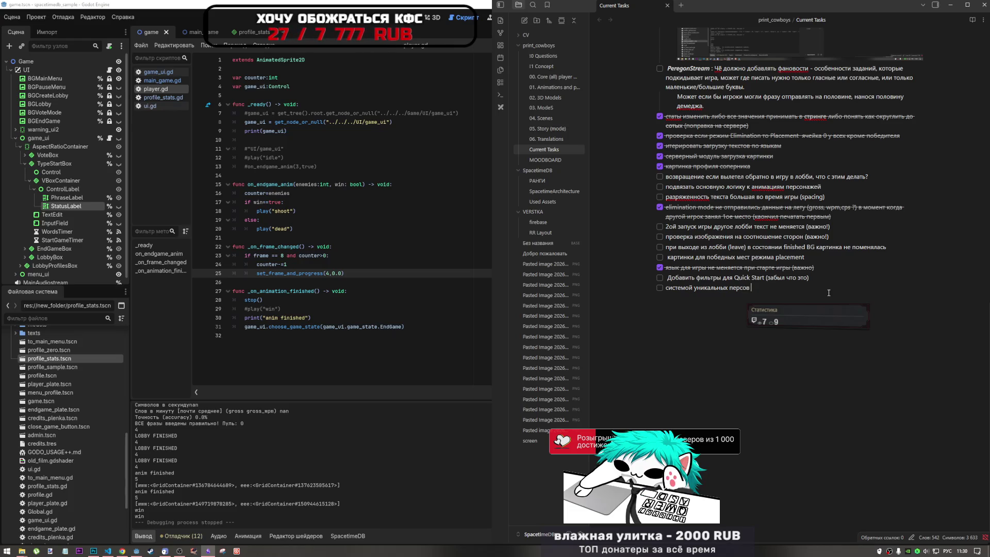
text( ()
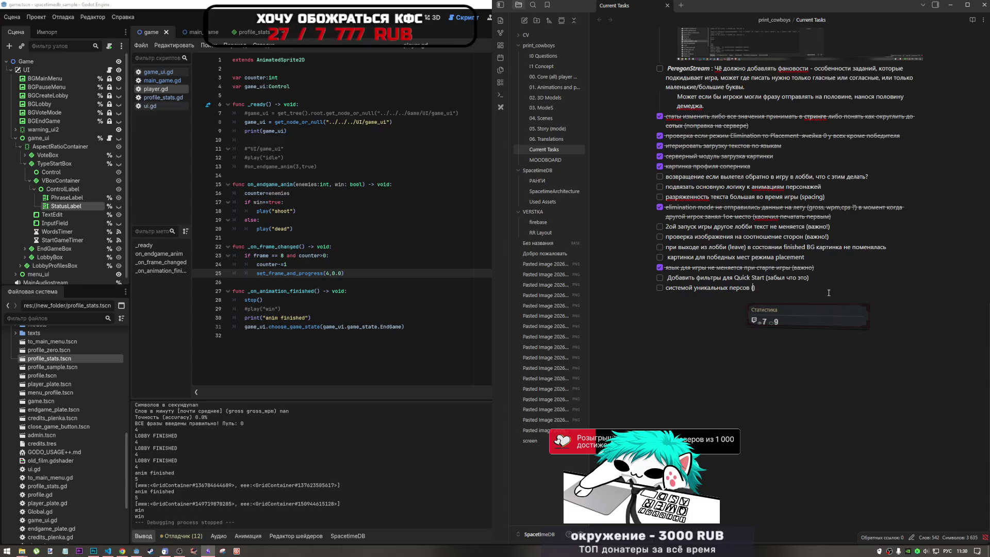
text(конст)
text(руктор перс)
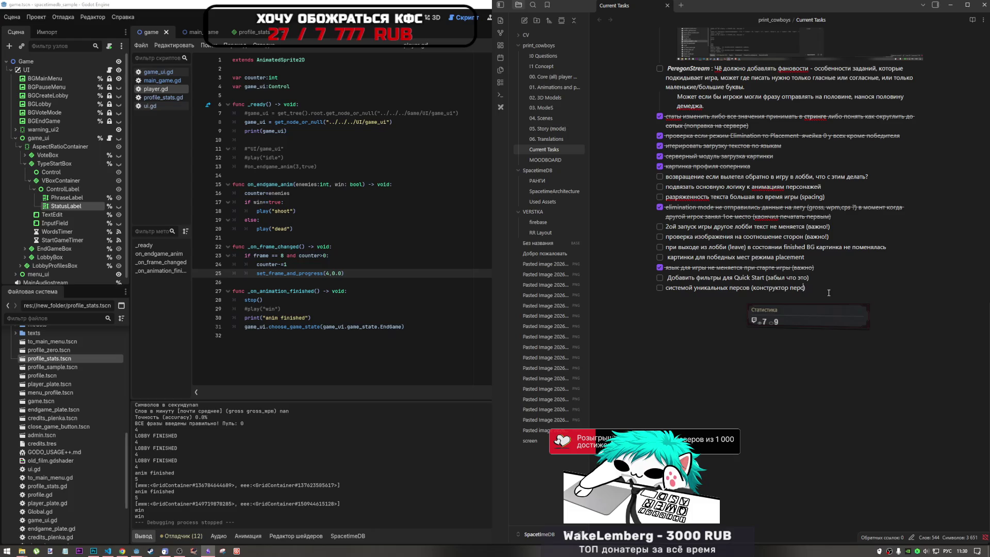
text(ов)
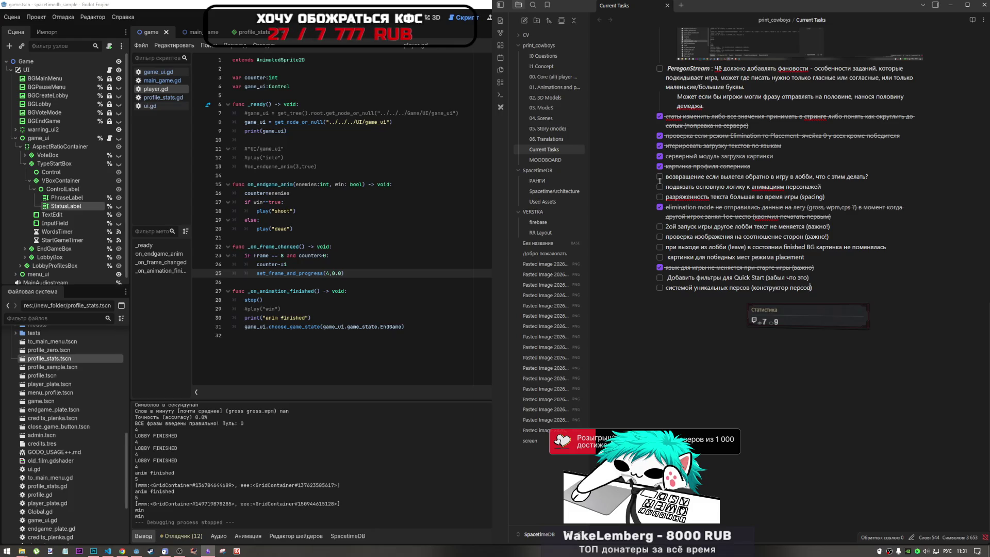
- Tick off 'подвязать основную логику к анимациям персонажей' and start an empty task beneath it
drag(805, 195, 824, 197)
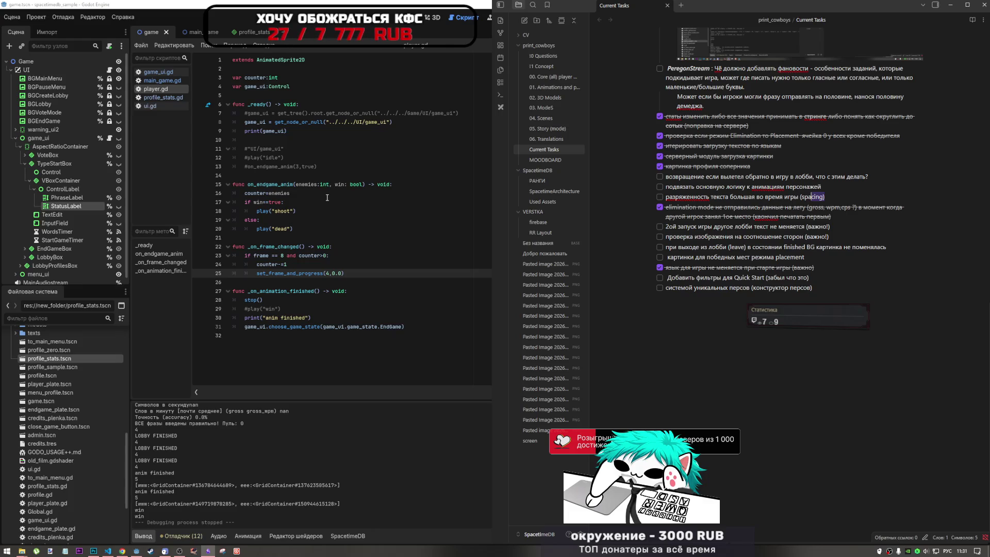
drag(703, 187, 770, 188)
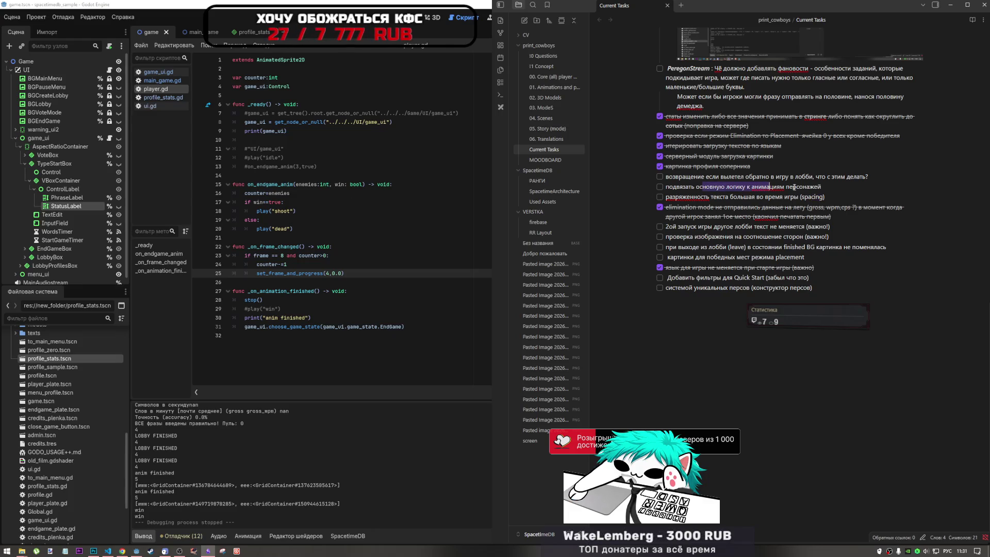
click(660, 186)
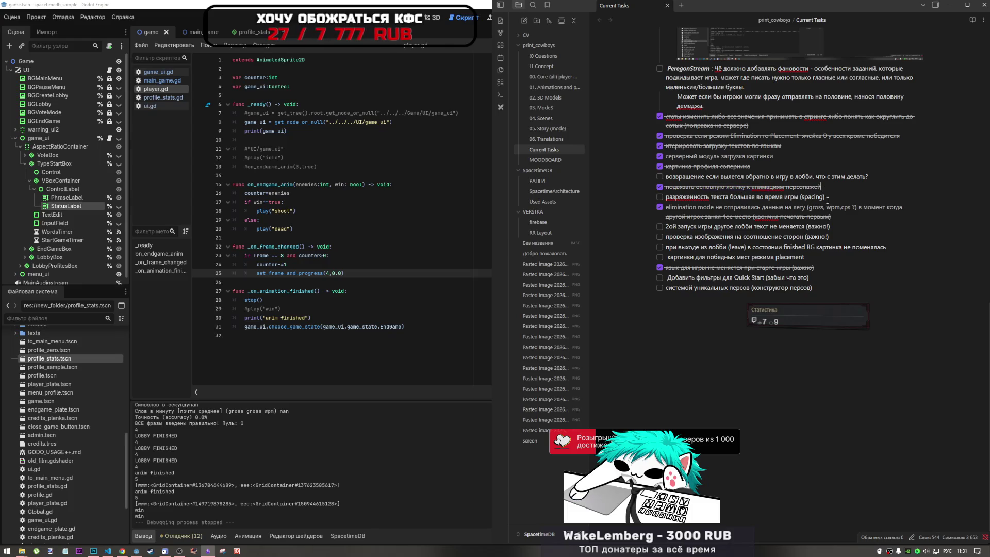
key(Return)
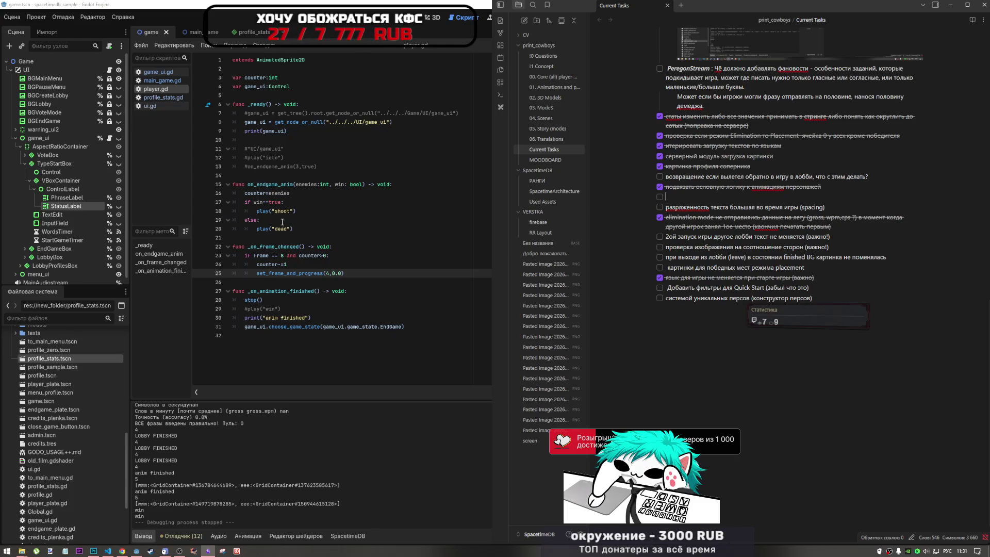
- Back in Godot, look over player.gd and reveal it in the FileSystem panel
click(434, 319)
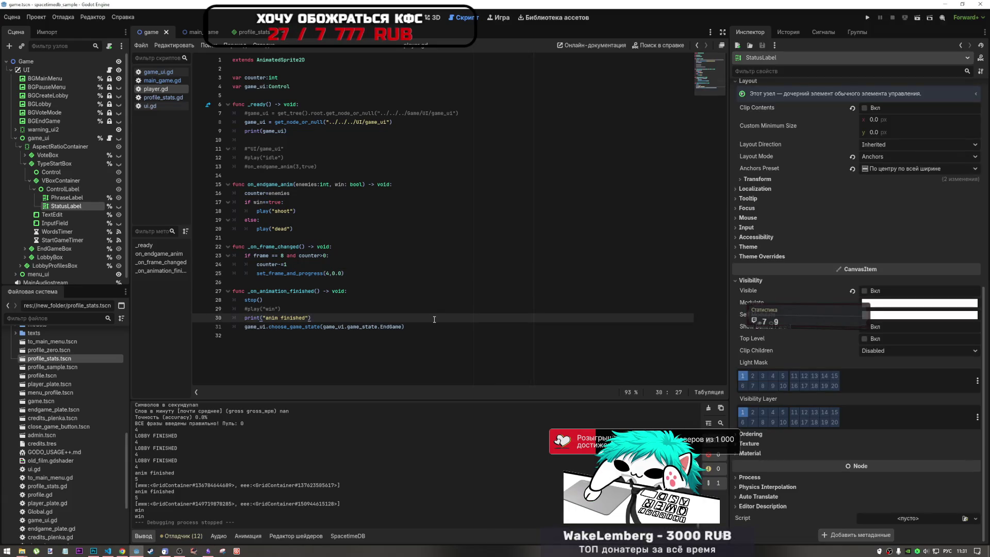
mouse_move(404, 326)
mouse_down()
mouse_move(309, 311)
mouse_move(268, 88)
mouse_move(232, 50)
mouse_up()
key(ctrl+c)
click(393, 204)
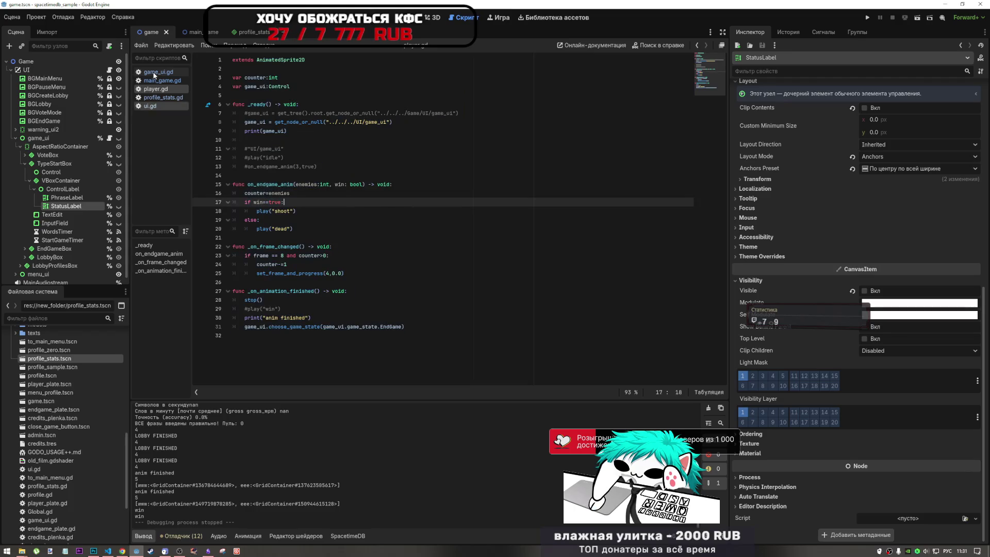
scroll(69, 447, up, 5)
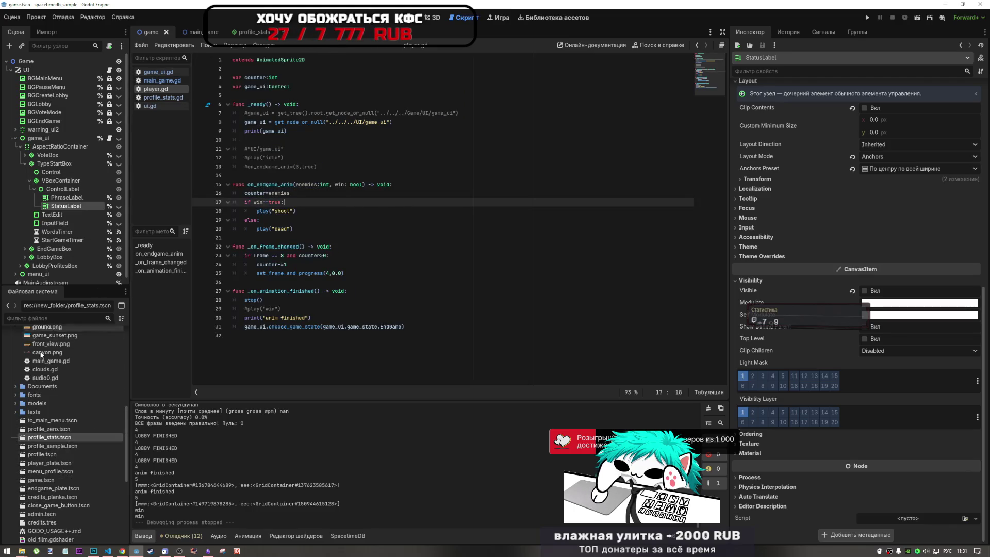
scroll(69, 436, up, 7)
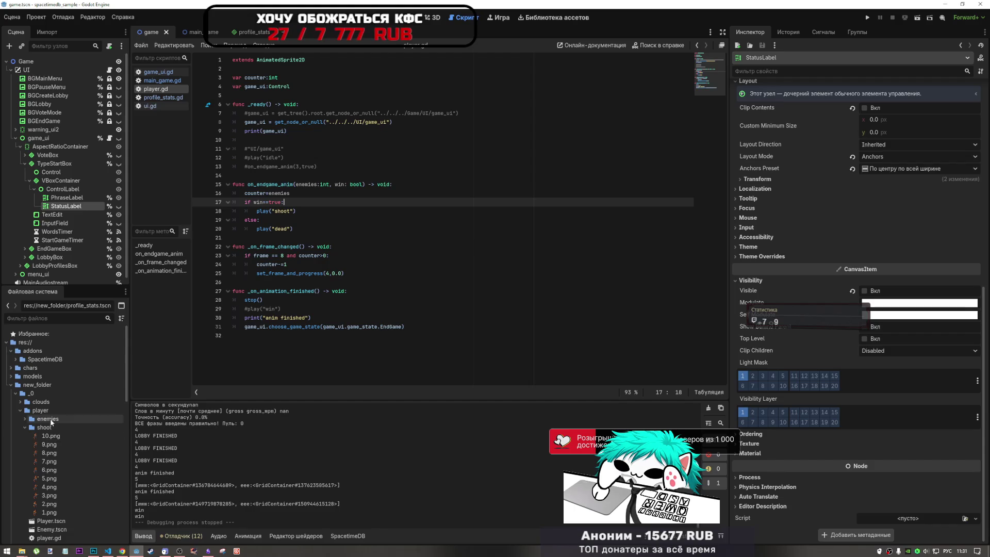
scroll(10, 415, down, 2)
click(31, 366)
click(25, 367)
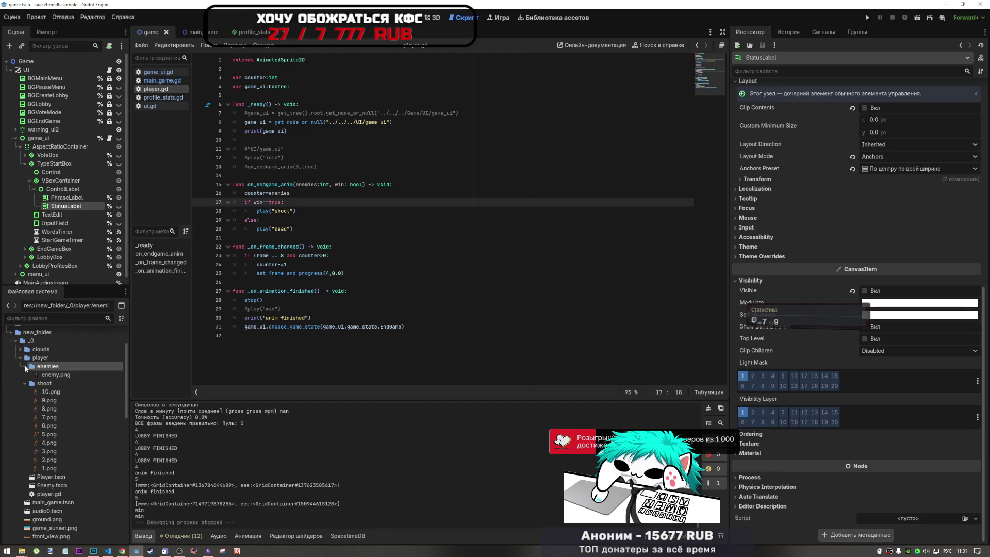
click(26, 367)
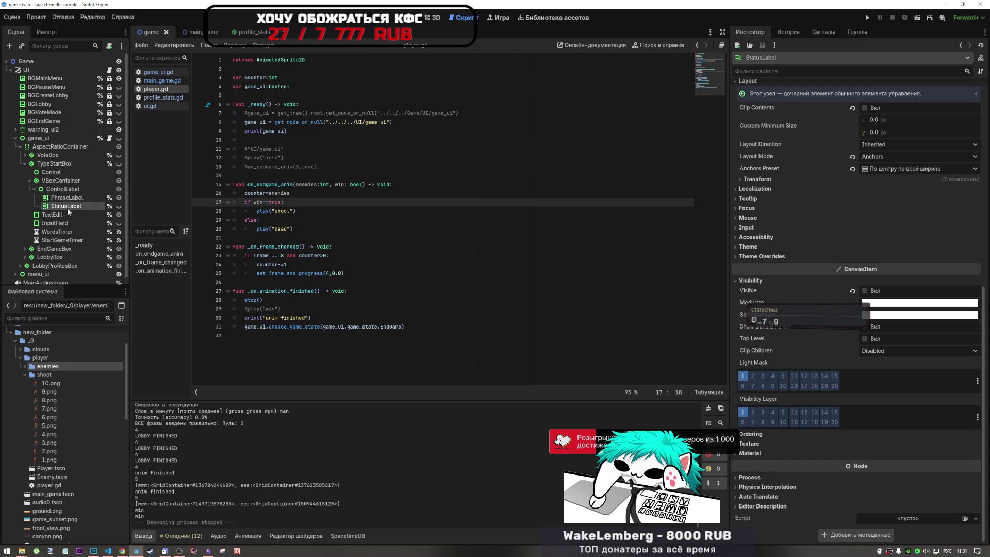
right_click(161, 89)
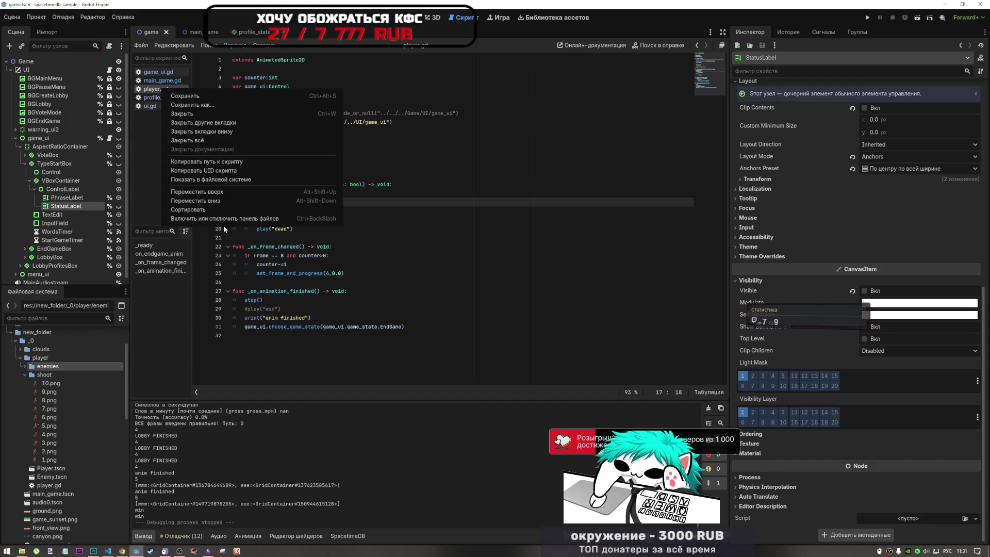
click(216, 180)
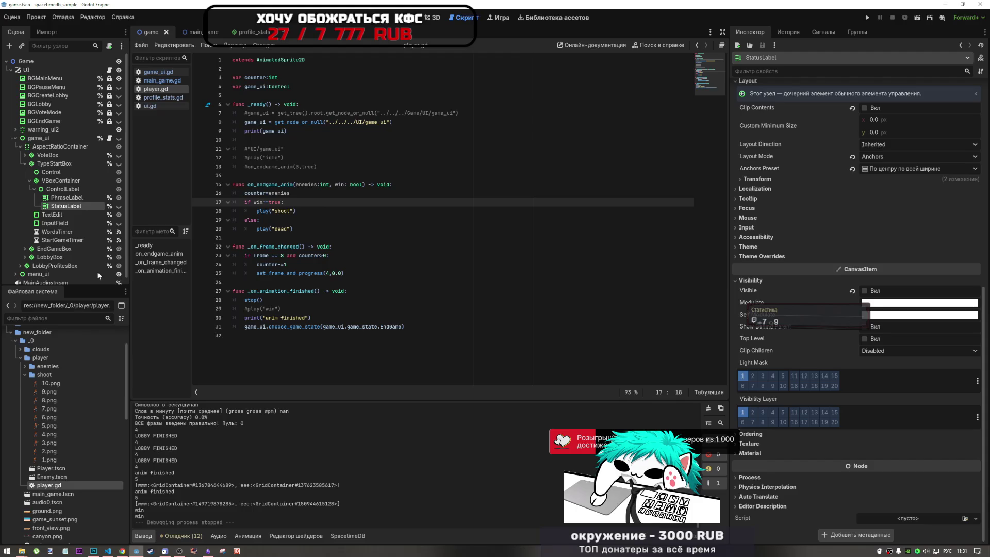
- Open Enemy.tscn and start attaching a new script to its AnimatedSprite2D node
click(51, 478)
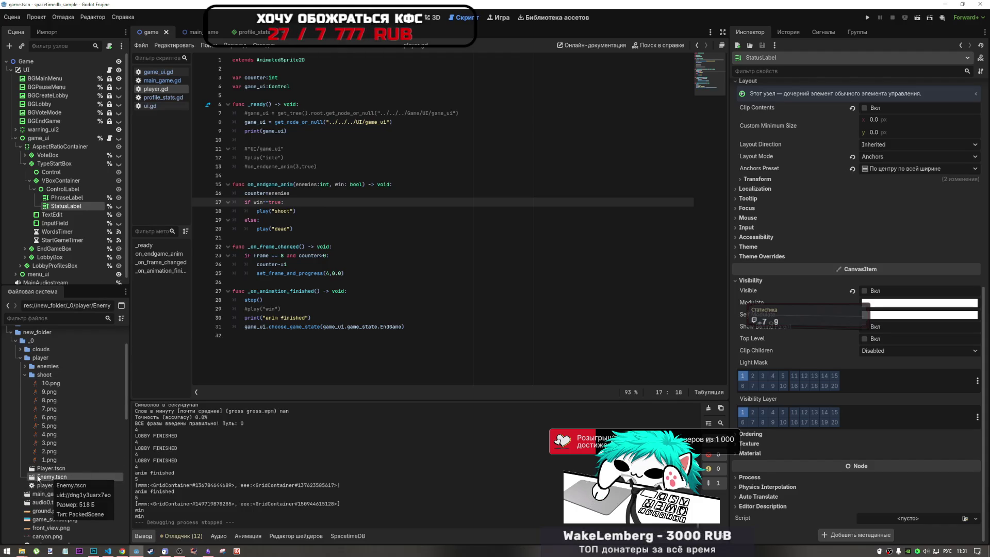
double_click(38, 478)
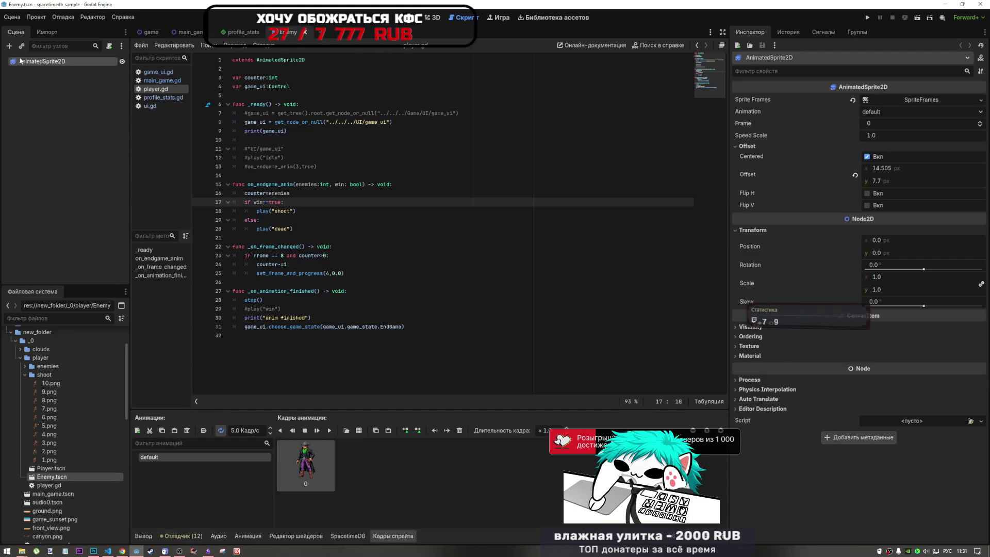
click(34, 18)
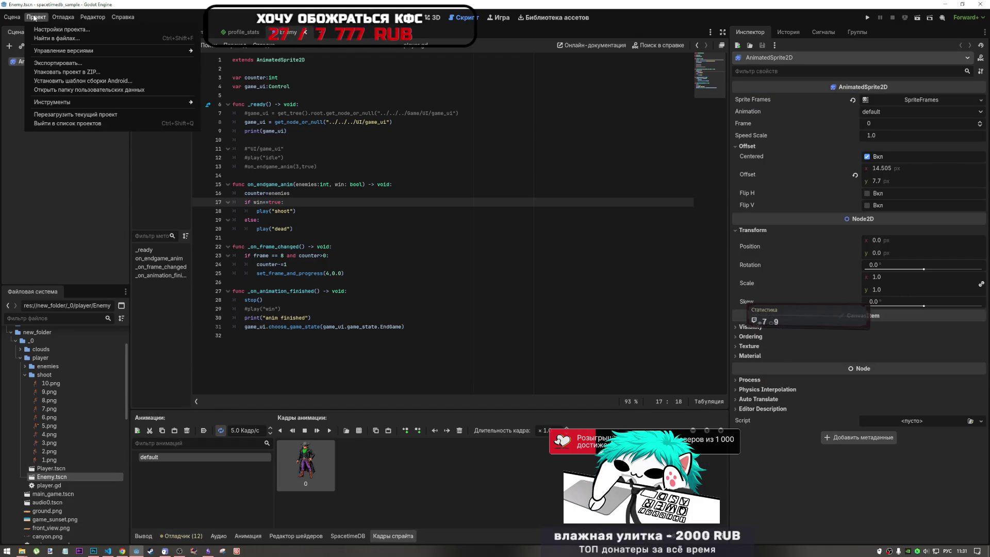
click(35, 18)
right_click(81, 63)
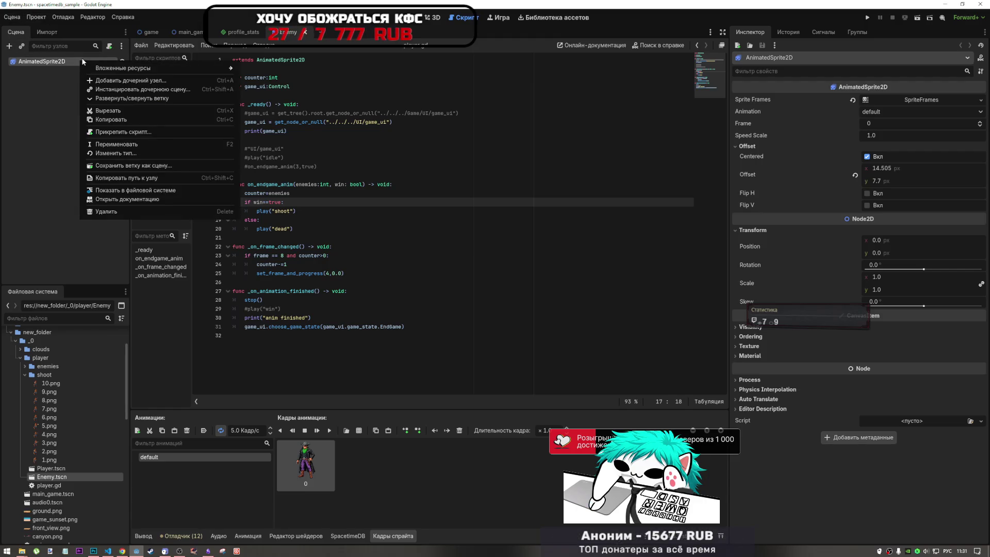
click(109, 46)
click(110, 48)
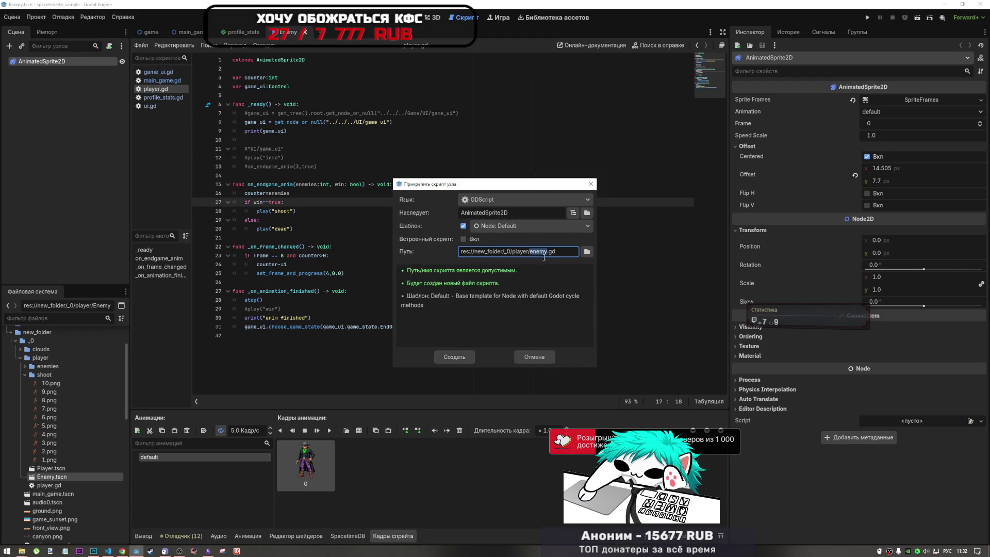
- Create enemy.gd on AnimatedSprite2D and replace its template with the copied player code
click(456, 361)
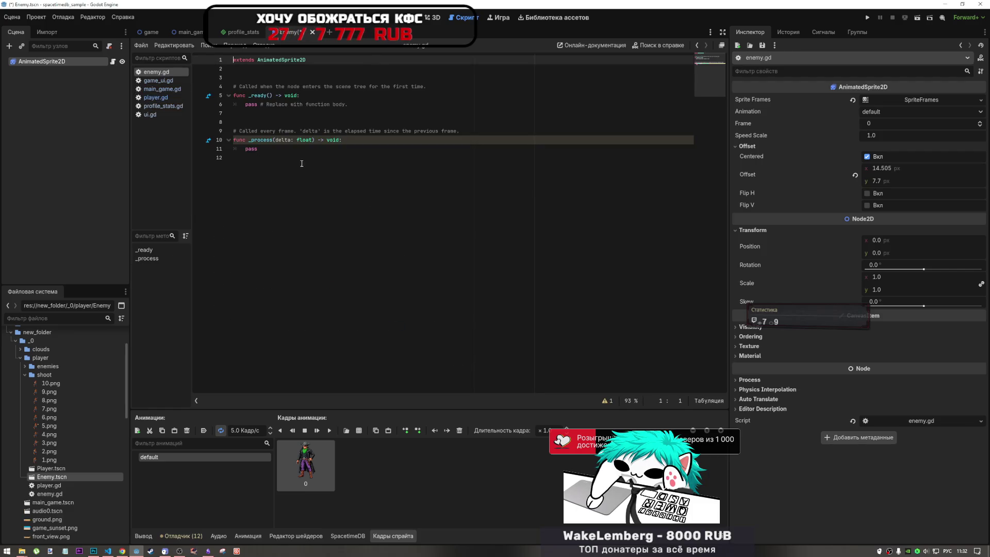
key(ctrl+a)
key(ctrl+v)
key(Up)
key(Up)
key(Up)
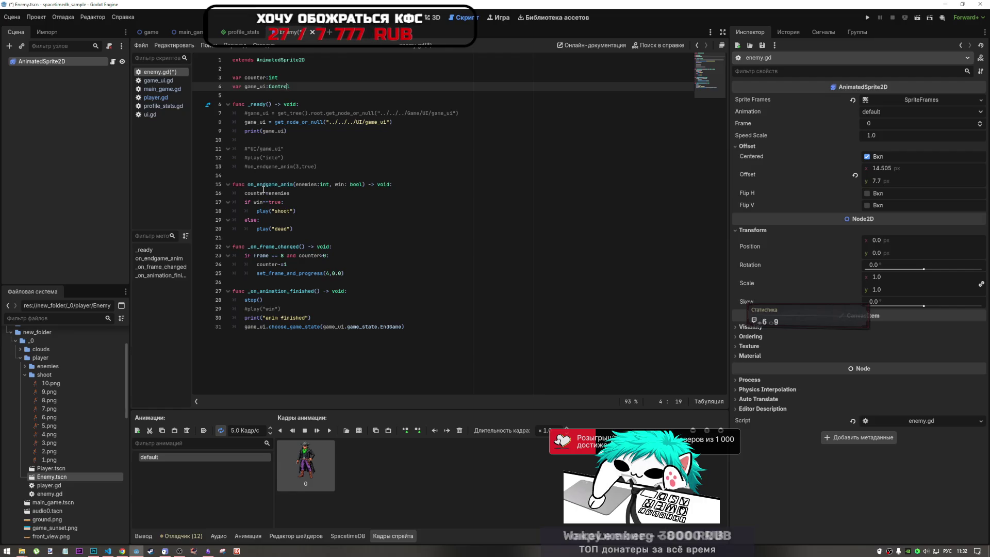
- Inspect the on_endgame_anim, play("shoot") and _ready get_node lines, then open player.gd
click(256, 185)
drag(258, 185, 283, 184)
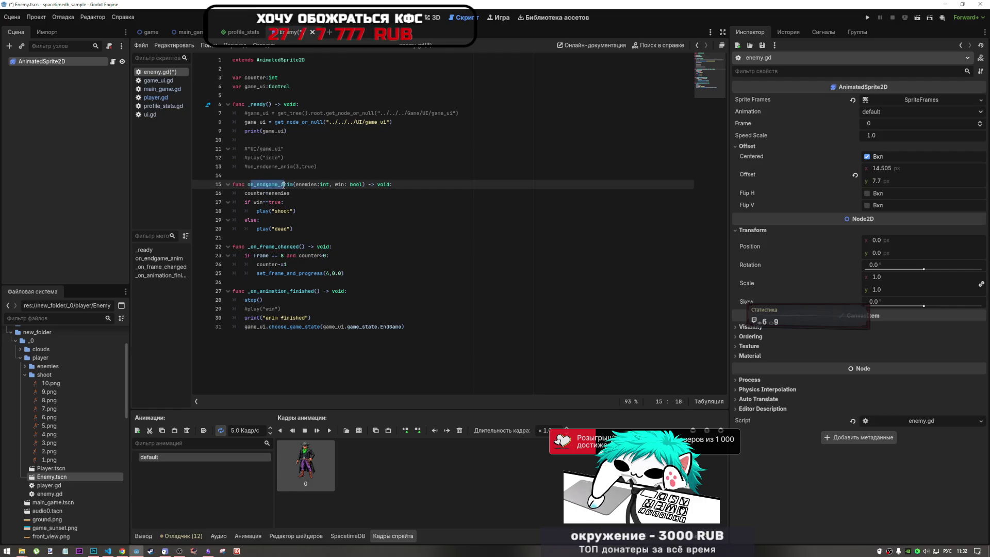
click(296, 184)
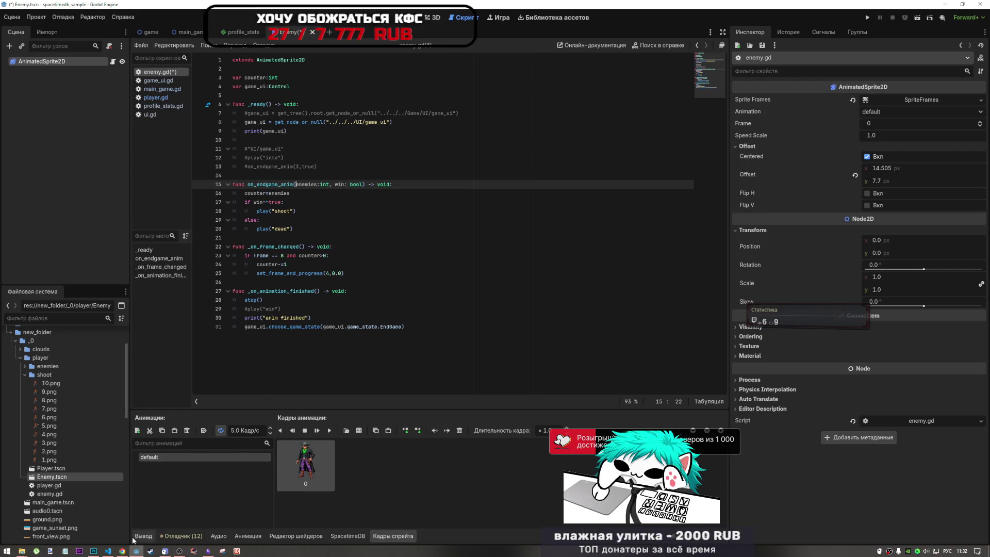
mouse_move(122, 550)
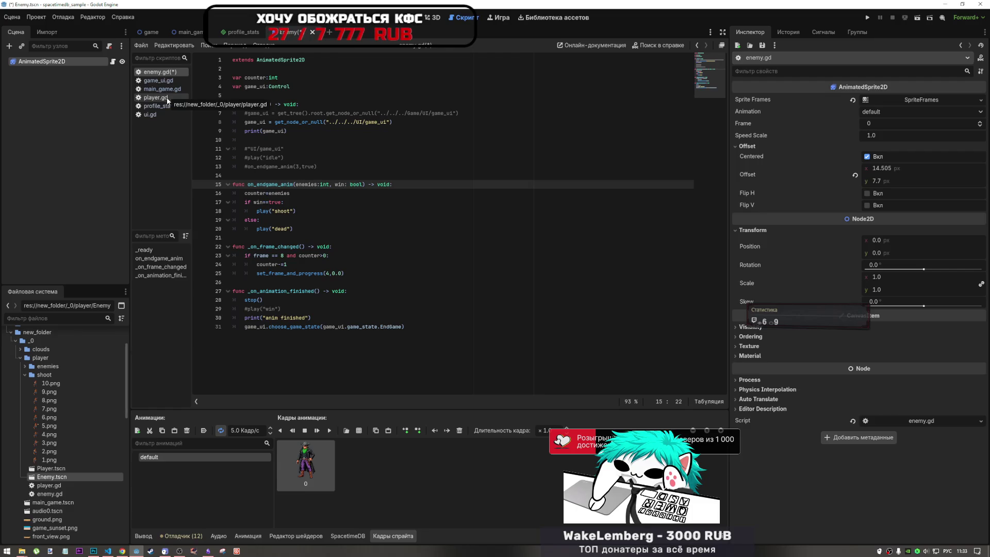
key(Down)
key(Down)
key(Down)
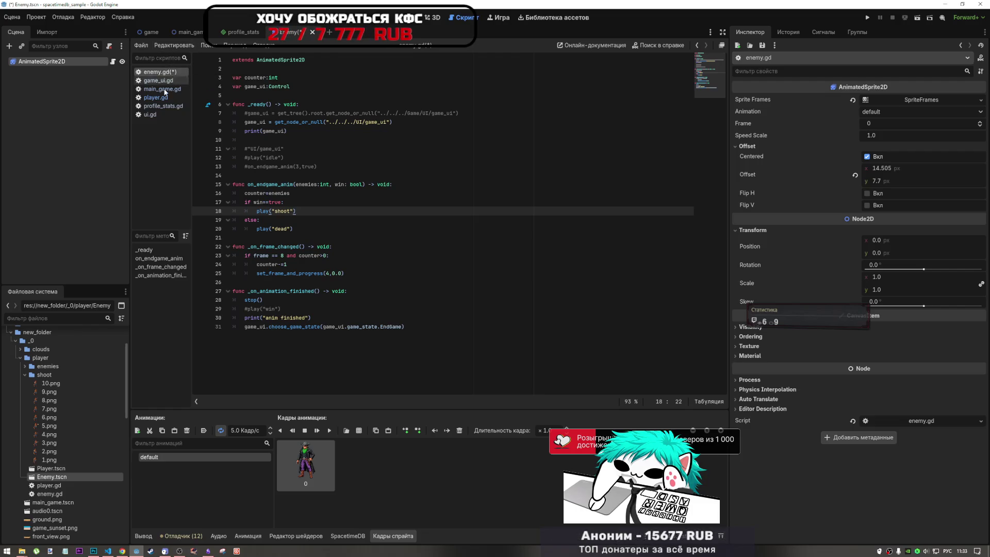
click(333, 113)
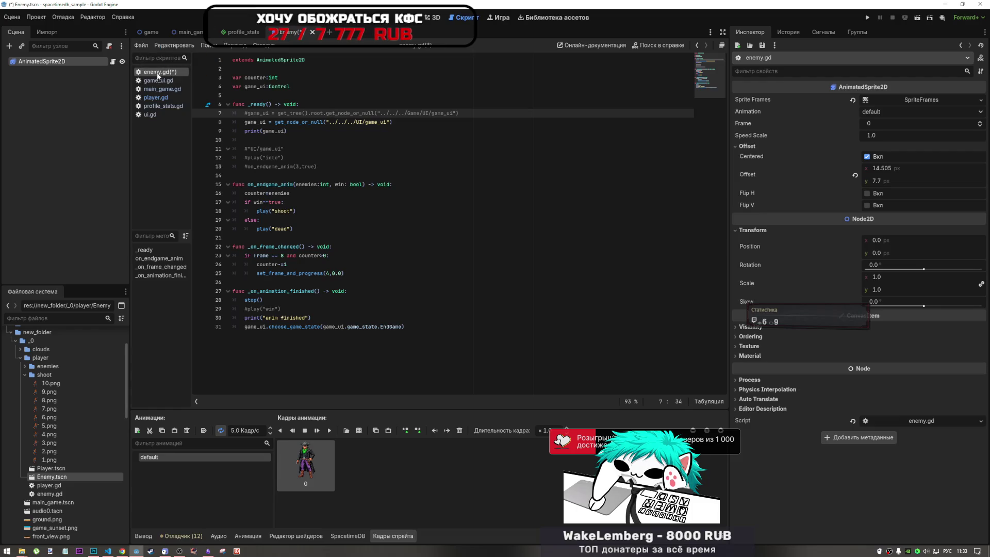
click(159, 98)
click(380, 223)
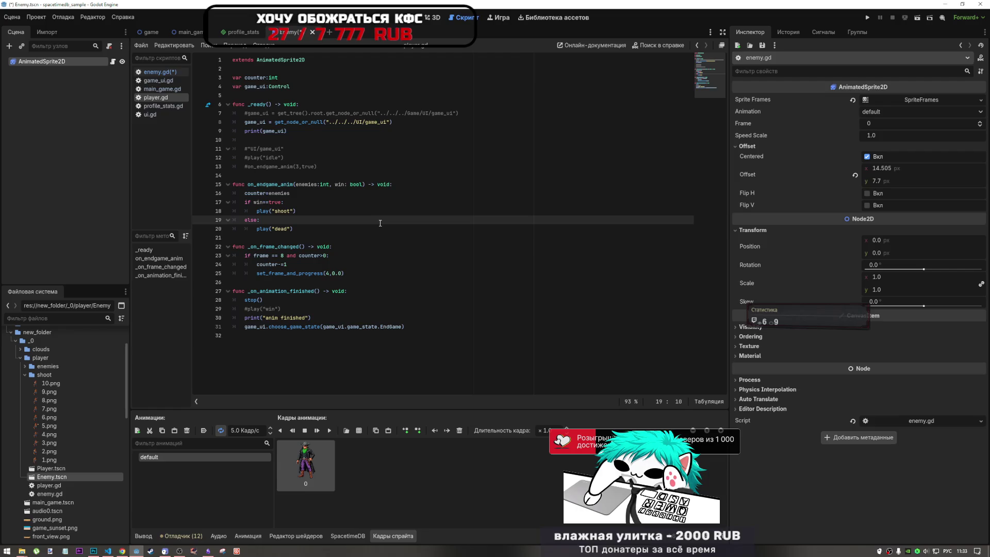
click(122, 550)
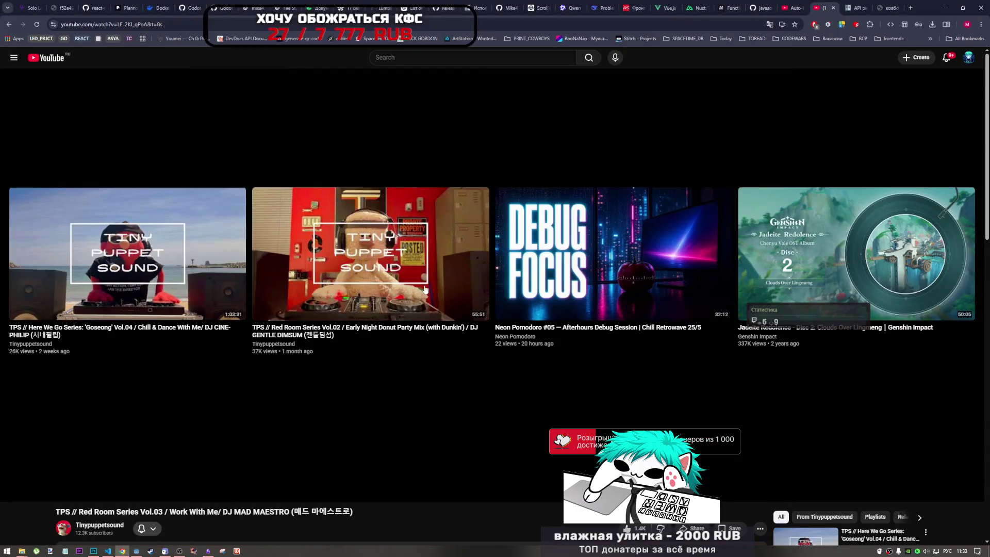
- Play the Red Room Series Vol.02 mix from YouTube's end screen and return to Godot
click(373, 270)
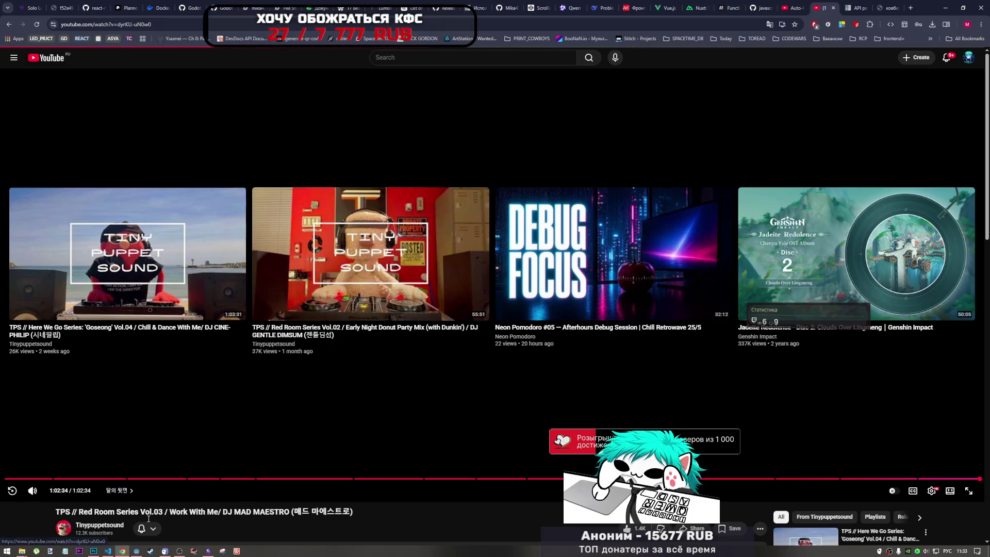
click(136, 551)
click(285, 264)
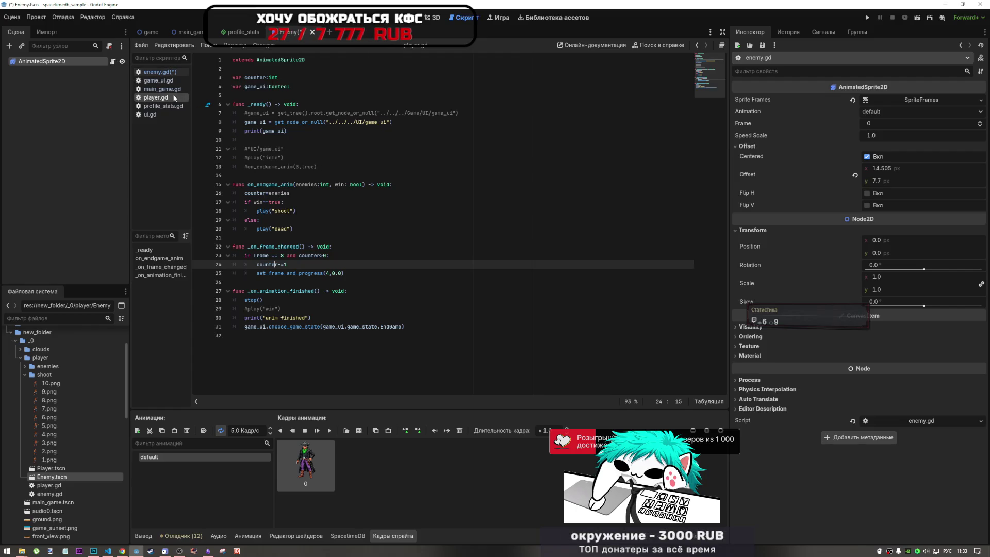
- Add blank lines after the play("dead") branch and below the variable declarations in player.gd
click(298, 211)
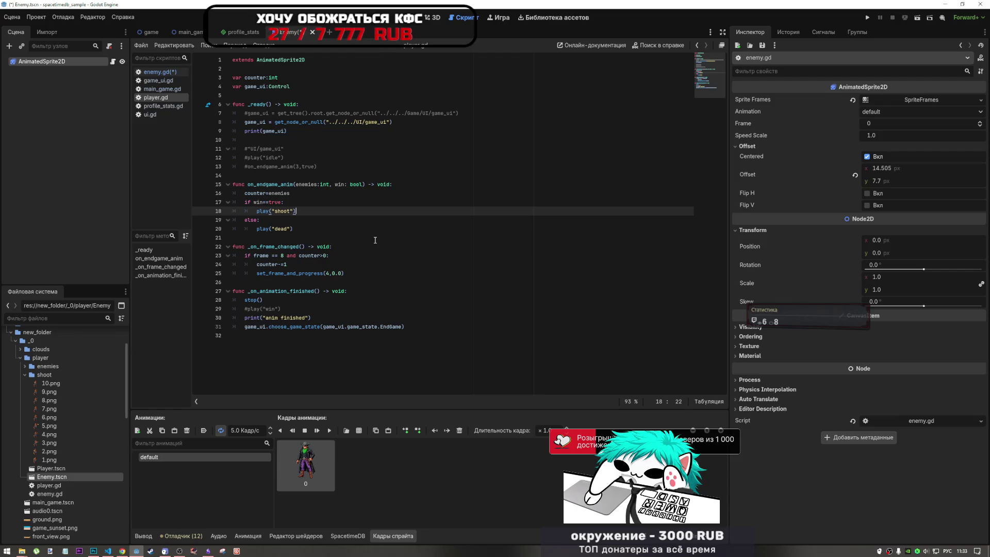
click(309, 229)
key(Return)
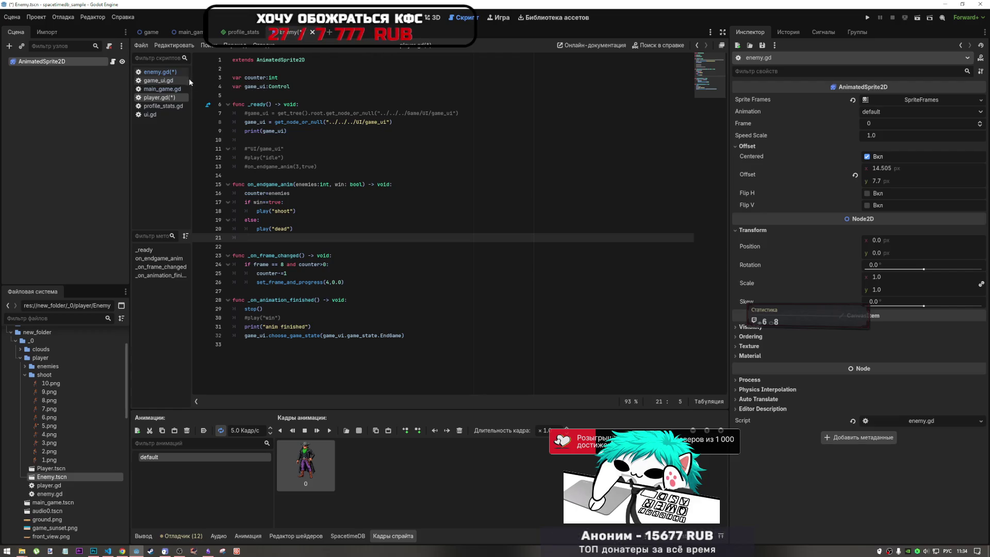
click(241, 94)
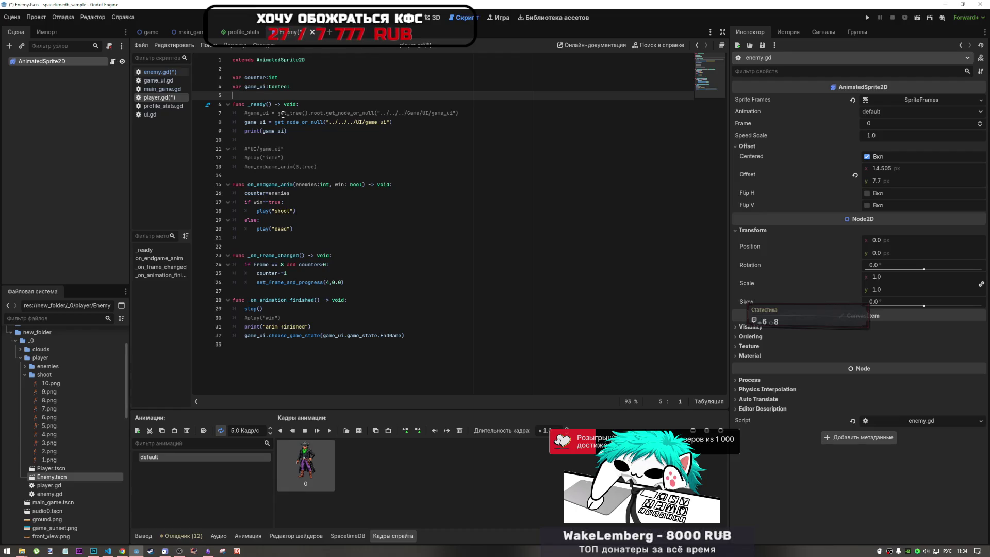
key(Return)
key(Up)
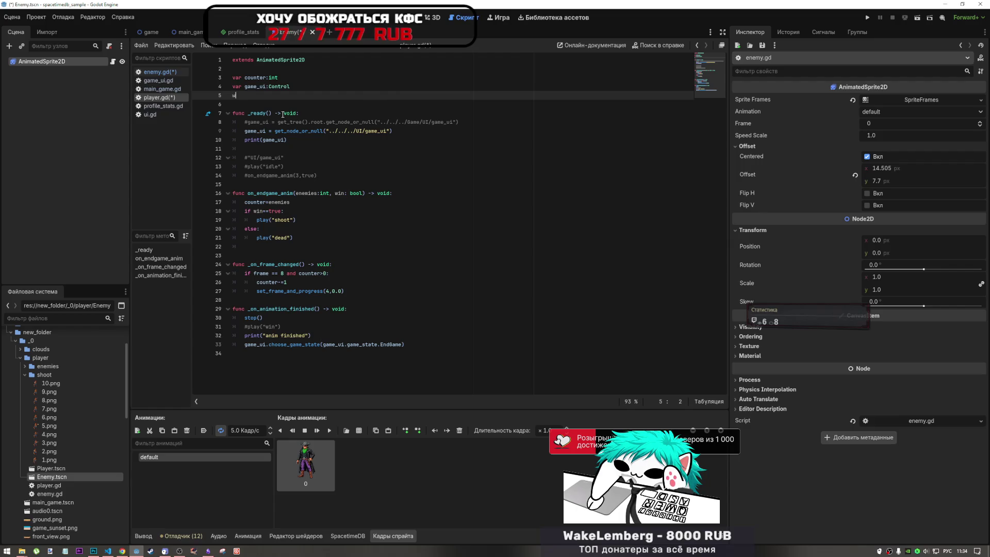
- Declare signal winloose() on line 5 of player.gd, under the counter and game_ui variables
key(BackSpace)
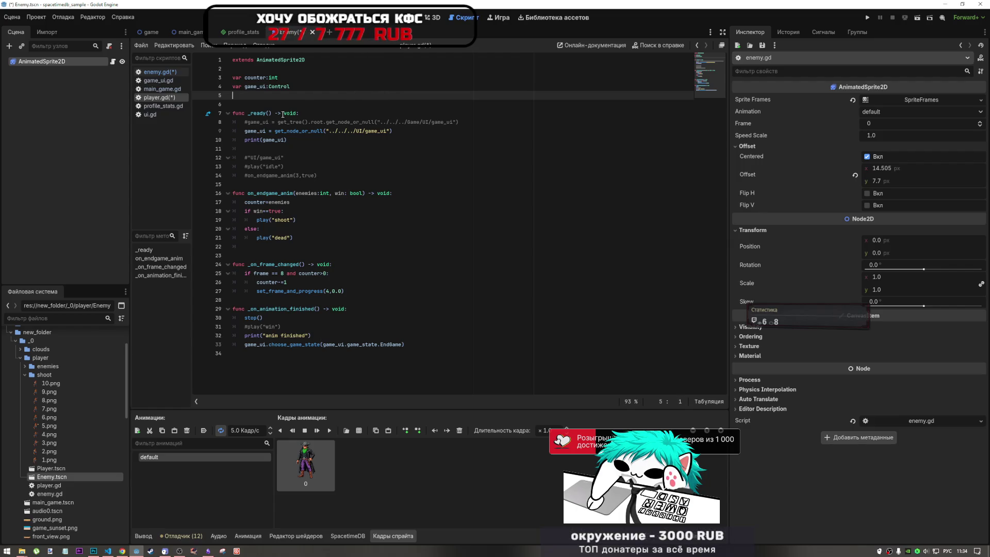
key(alt+shift)
text(sign)
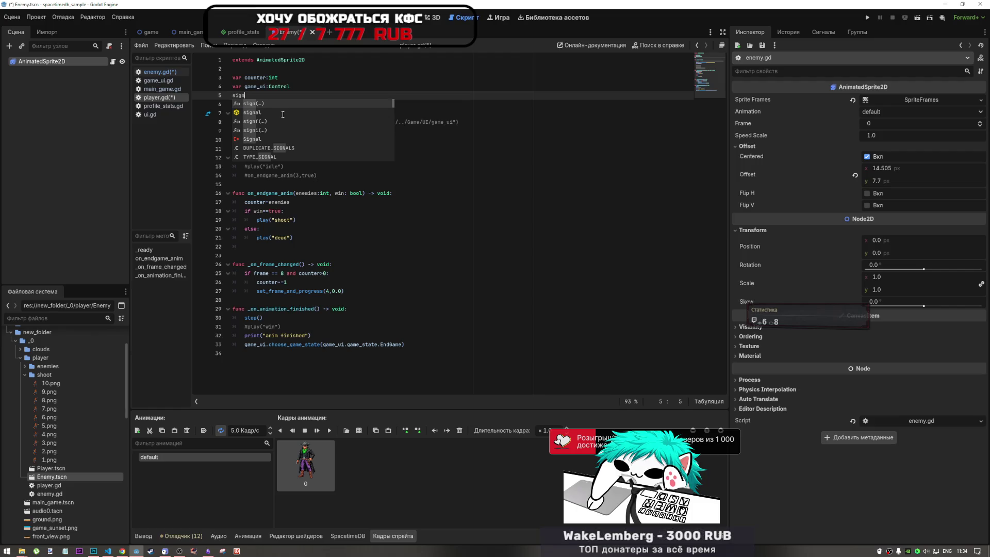
text(aa)
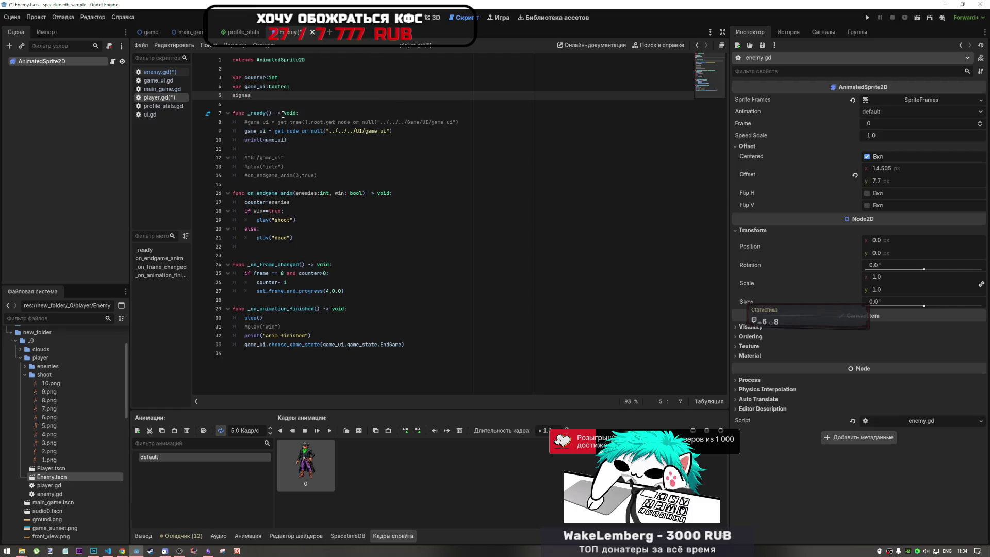
key(BackSpace)
text(l)
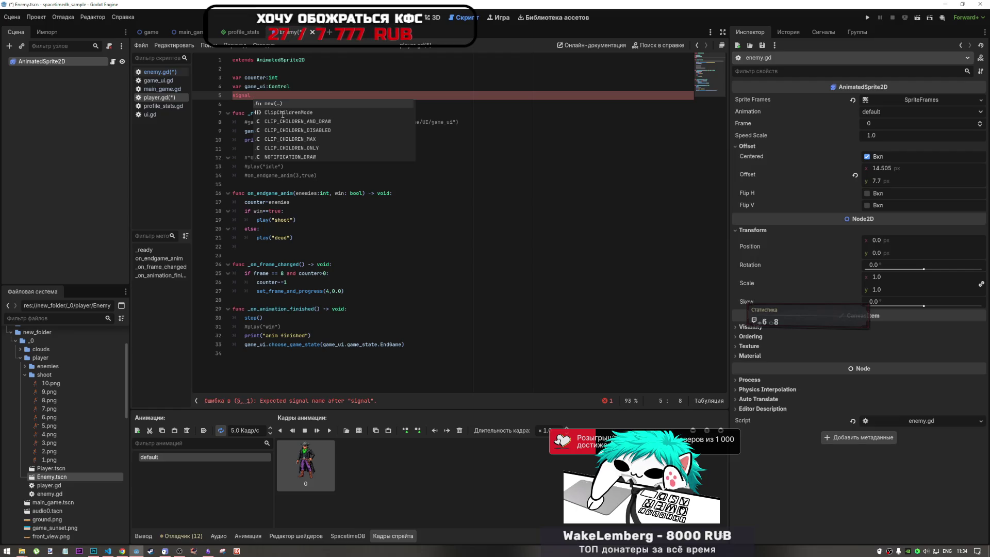
text(n)
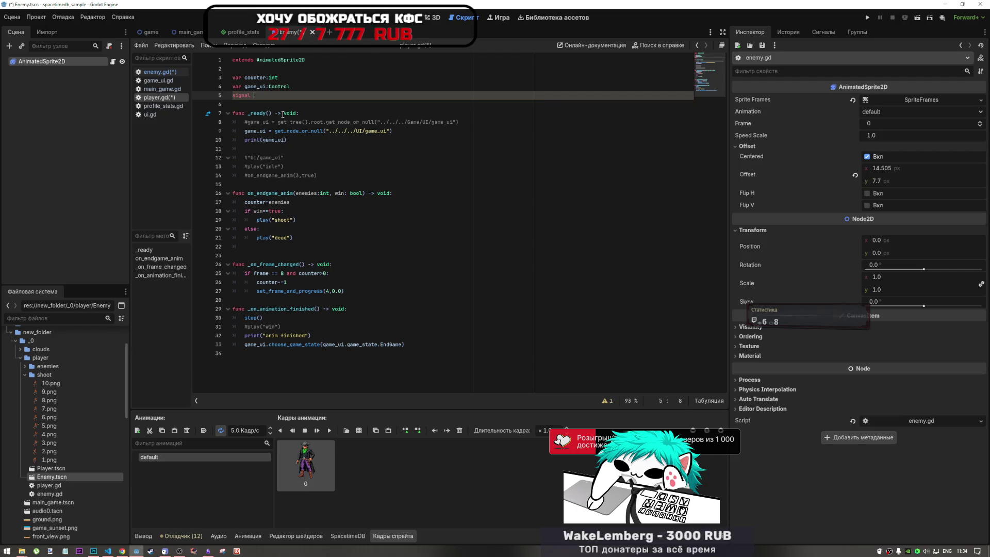
text(wo)
text(inloose)
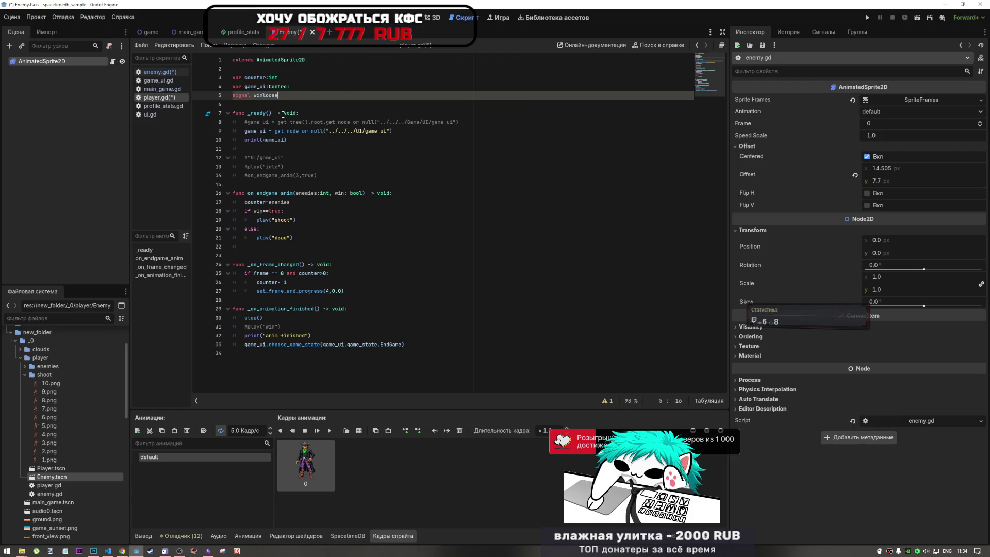
text(()
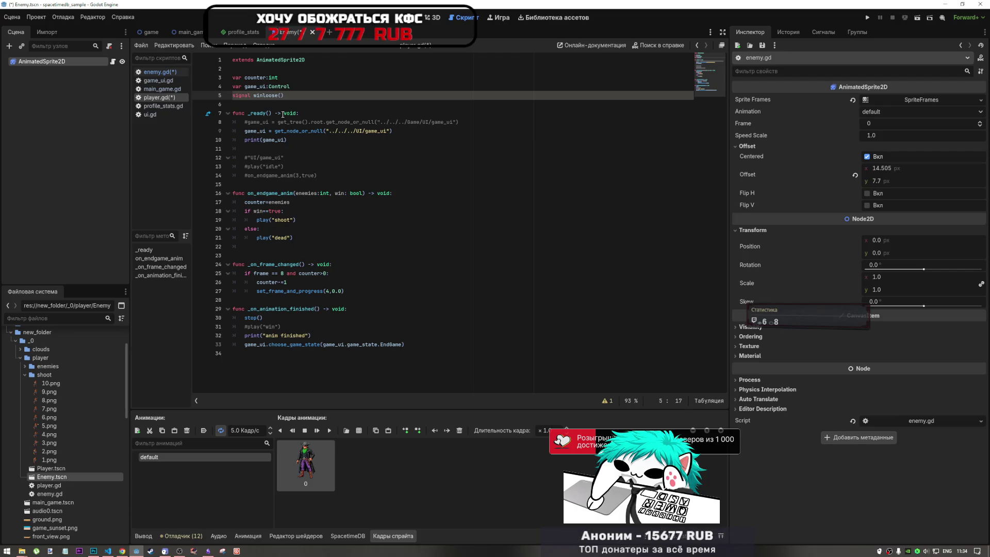
- Open Global.gd and search change_user_picture to find where ui.gd connects it
scroll(78, 467, down, 10)
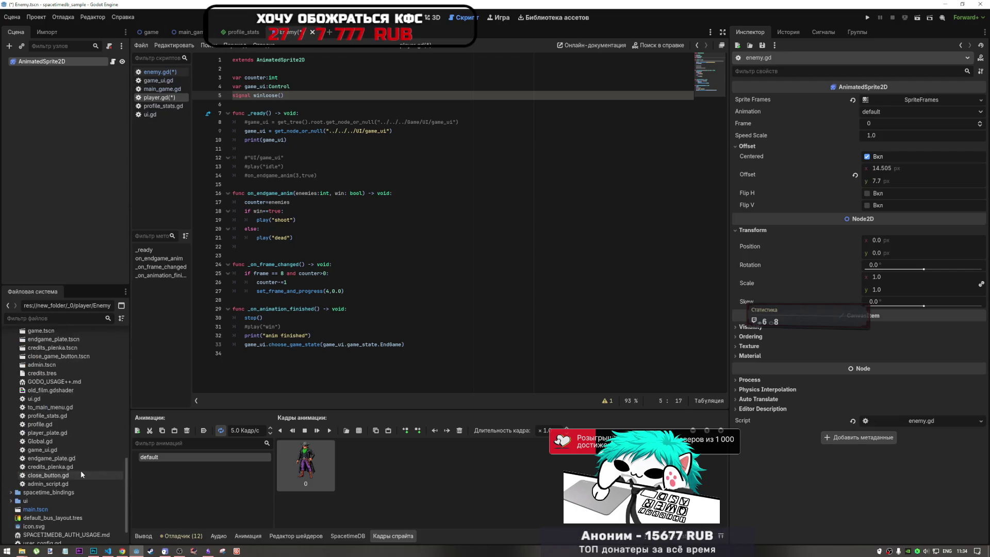
double_click(55, 406)
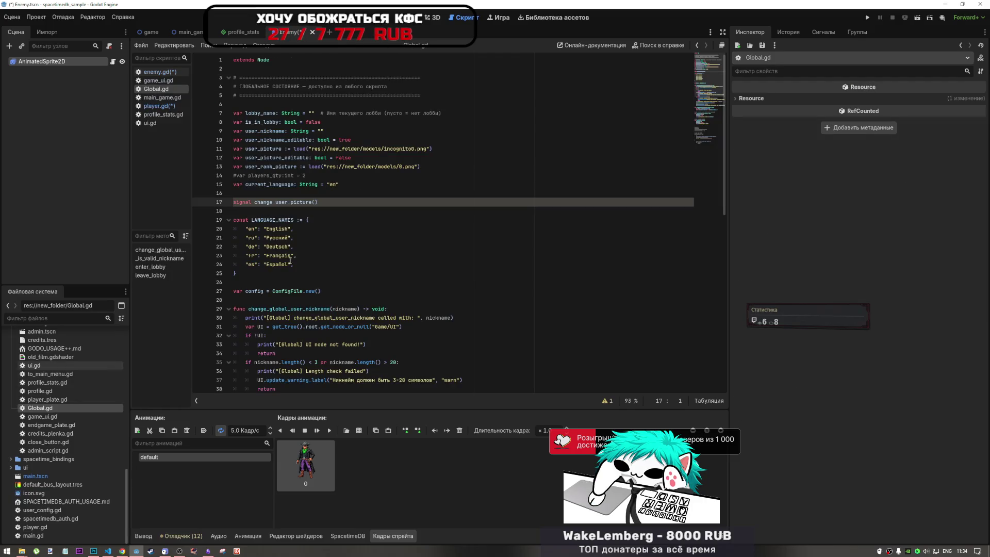
click(158, 72)
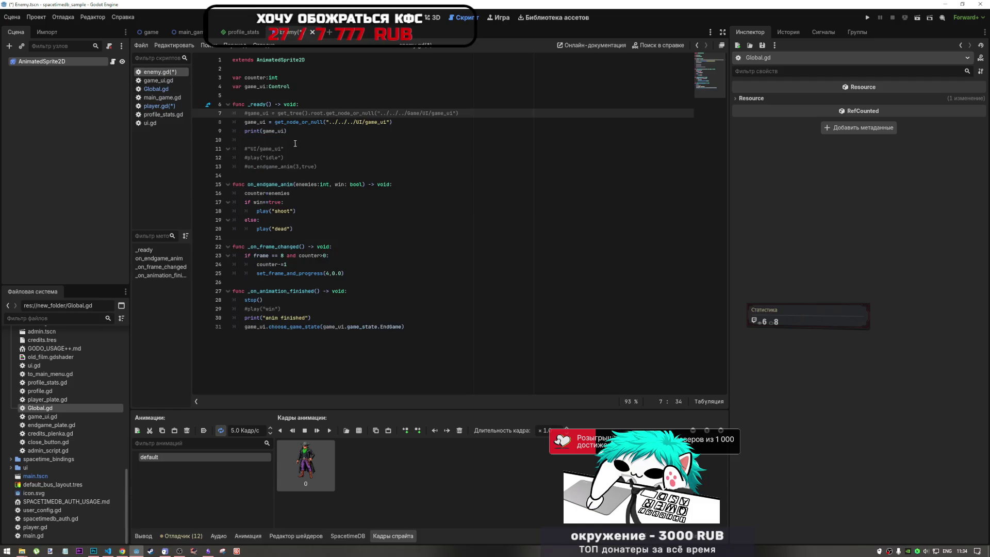
click(154, 89)
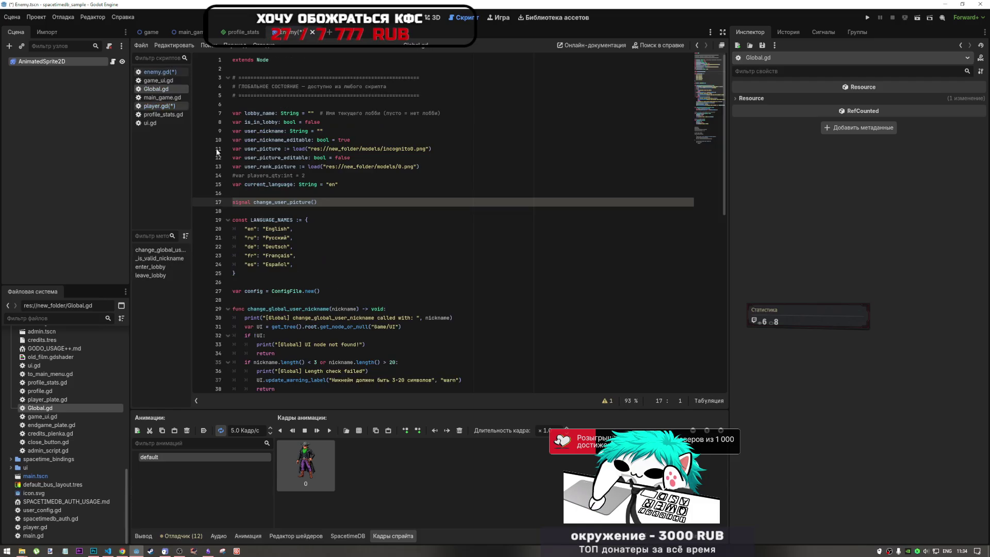
double_click(280, 203)
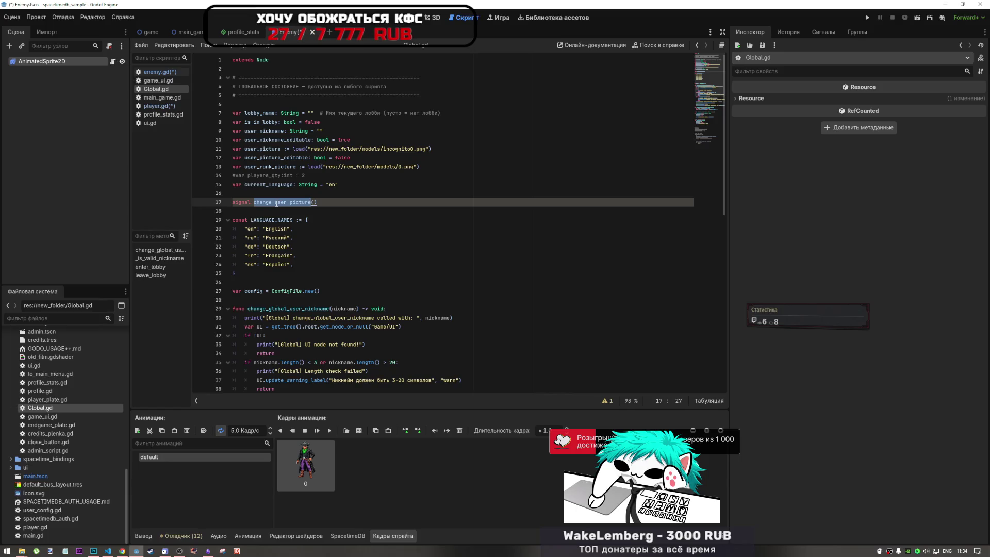
key(ctrl+f)
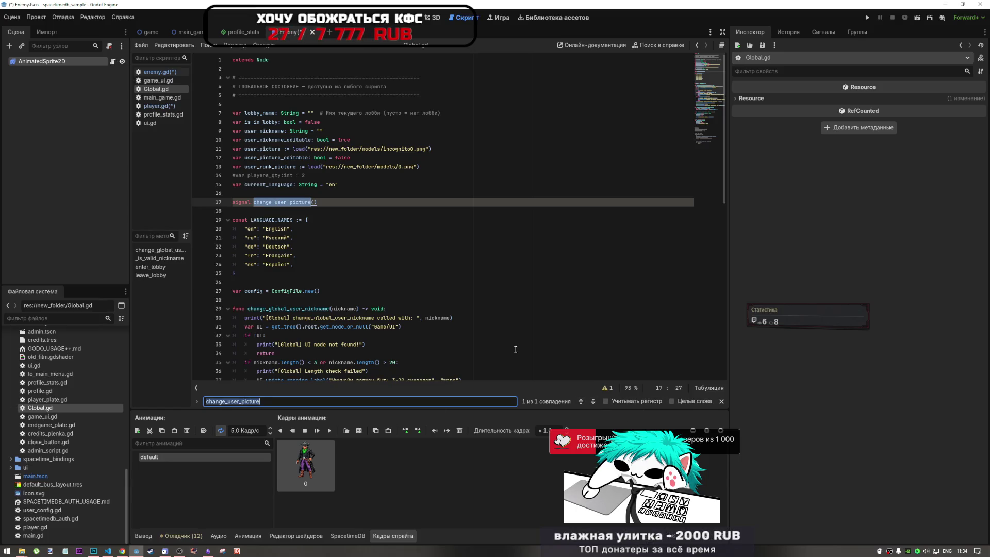
click(149, 123)
click(408, 219)
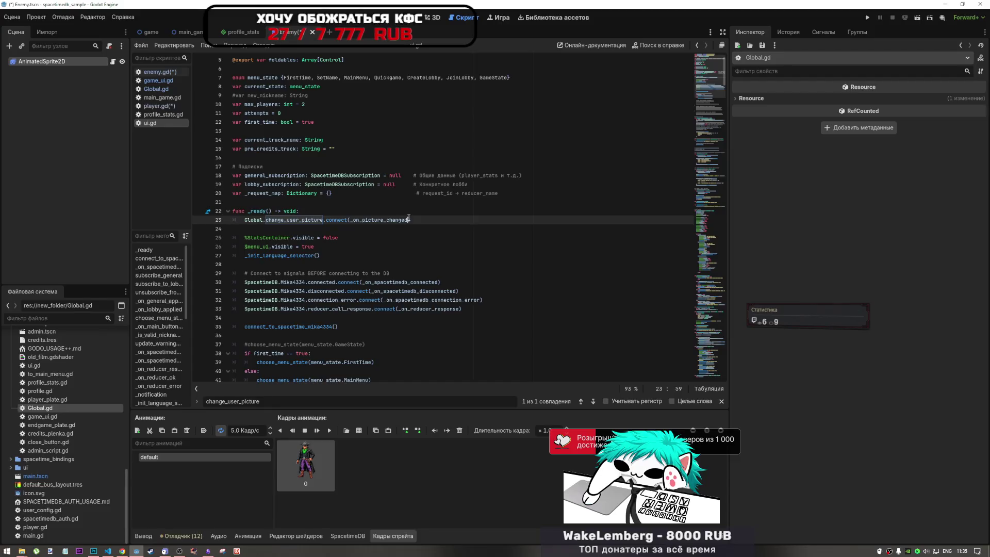
- Select ui.gd's change_user_picture connect call and go back to enemy.gd's _ready code
key(shift+Home)
key(ctrl+c)
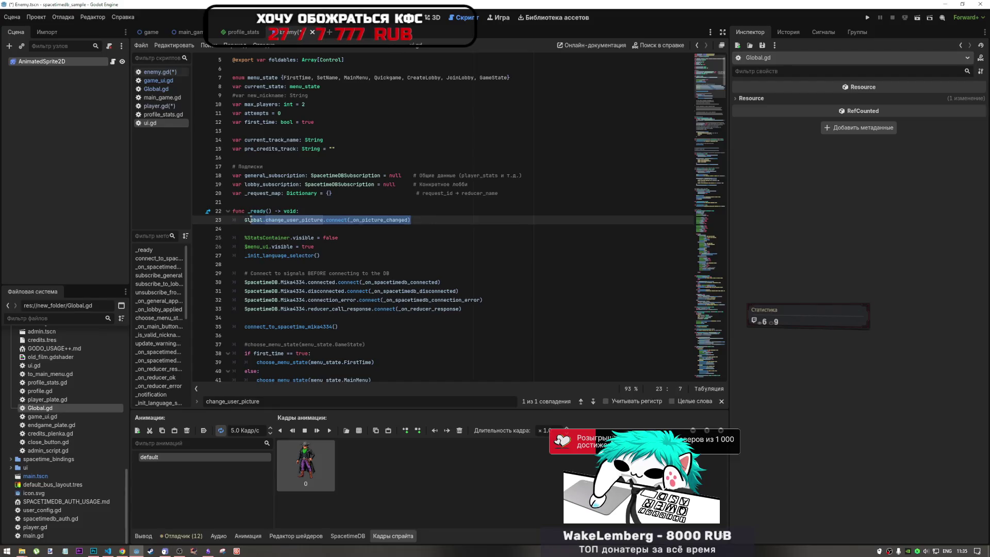
click(155, 71)
click(311, 133)
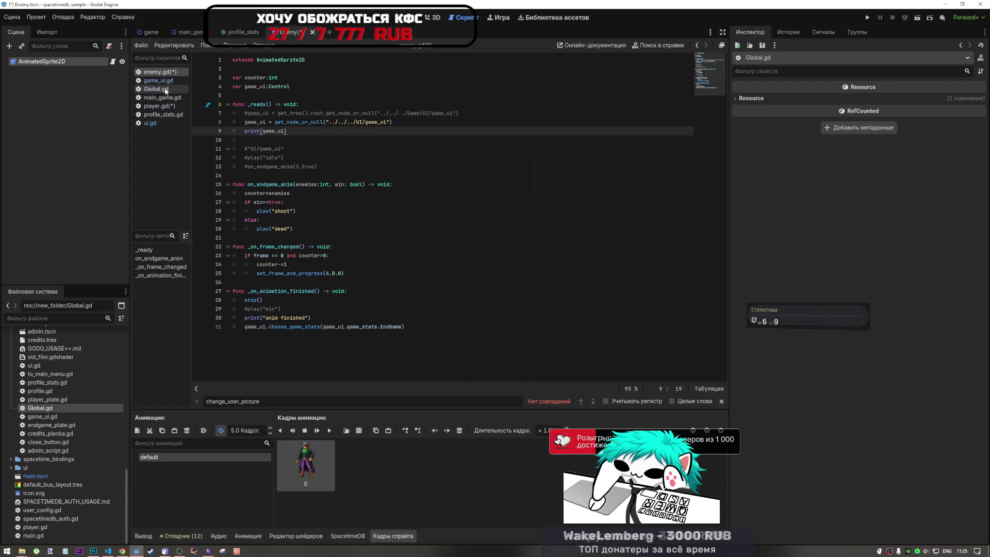
click(334, 141)
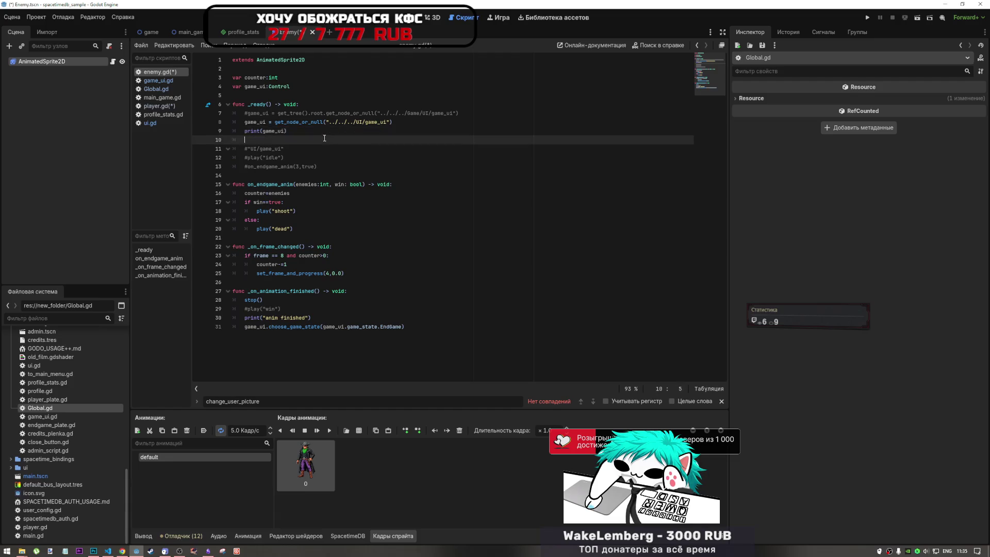
- Place Global.change_user_picture.connect(_on_picture_changed) in _ready, below the game_ui assignment
click(386, 113)
key(End)
key(shift+Home)
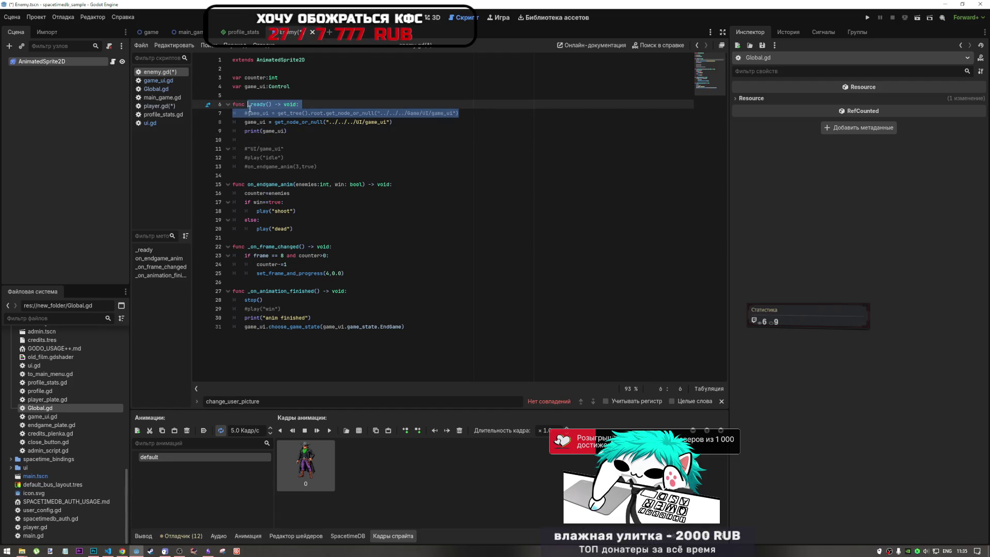
text(Global.change_user_picture.connect(_on_picture_changed))
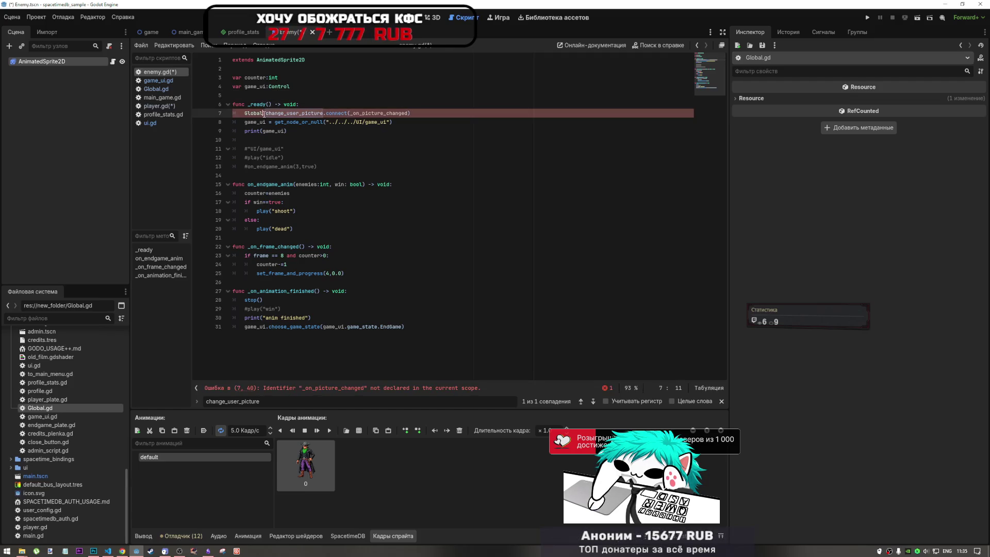
drag(263, 114, 245, 113)
key(shift+End)
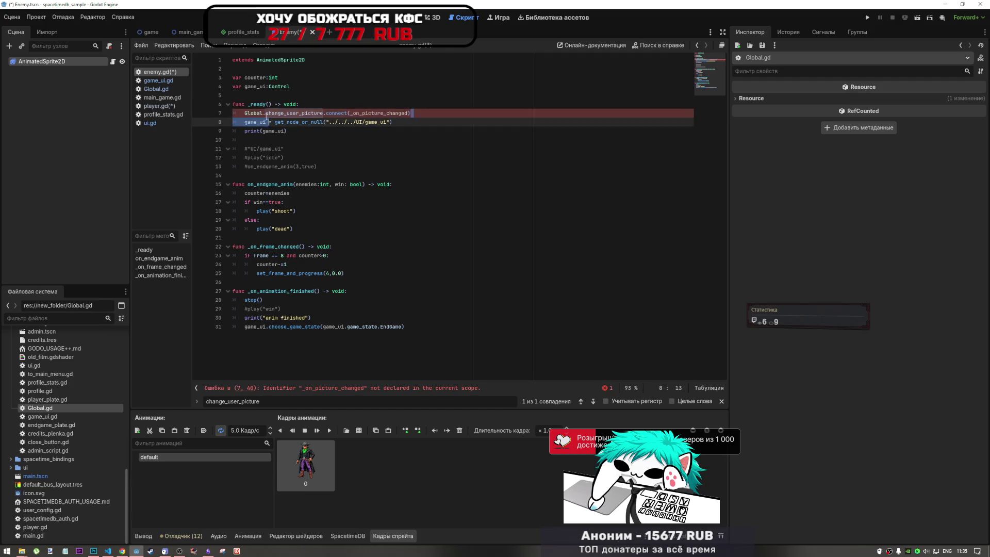
key(BackSpace)
click(410, 119)
key(Return)
key(ctrl+v)
- Rename the line-4 variable game_ui to player in enemy.gd
click(266, 93)
click(267, 87)
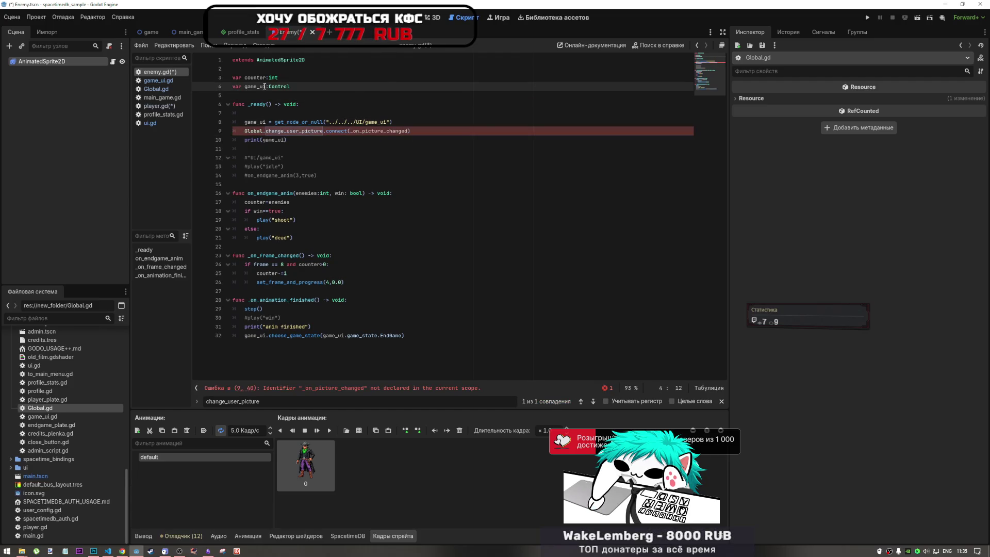
drag(267, 87, 245, 87)
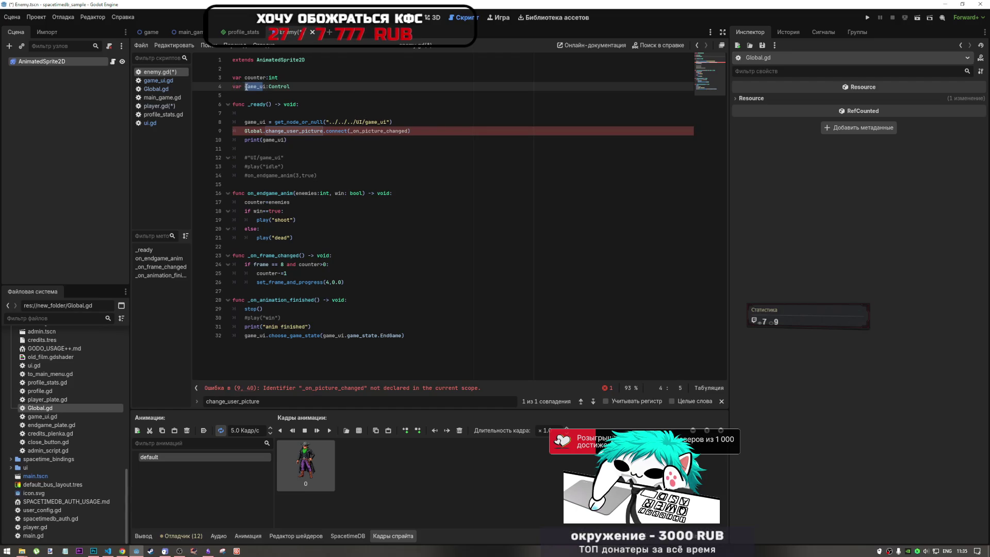
click(159, 106)
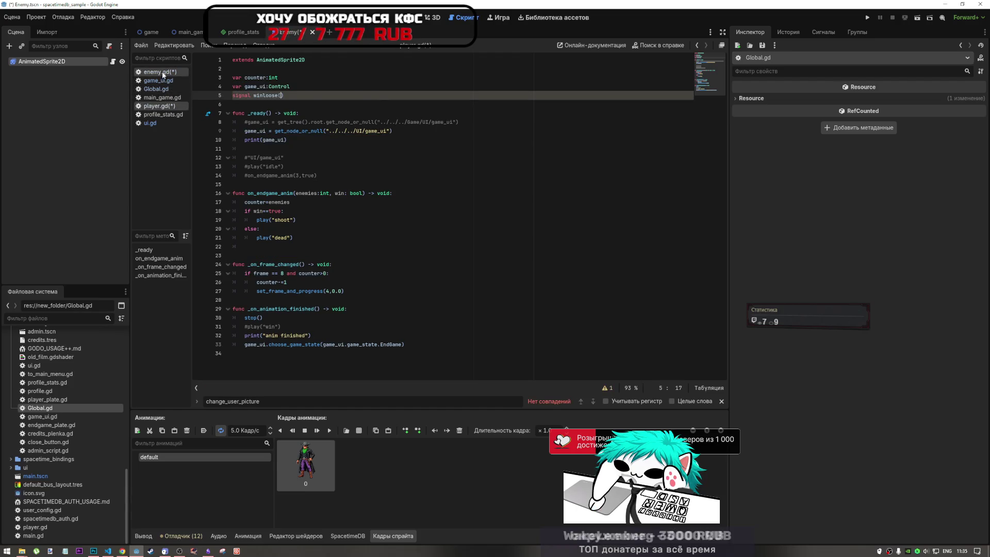
click(163, 73)
click(260, 86)
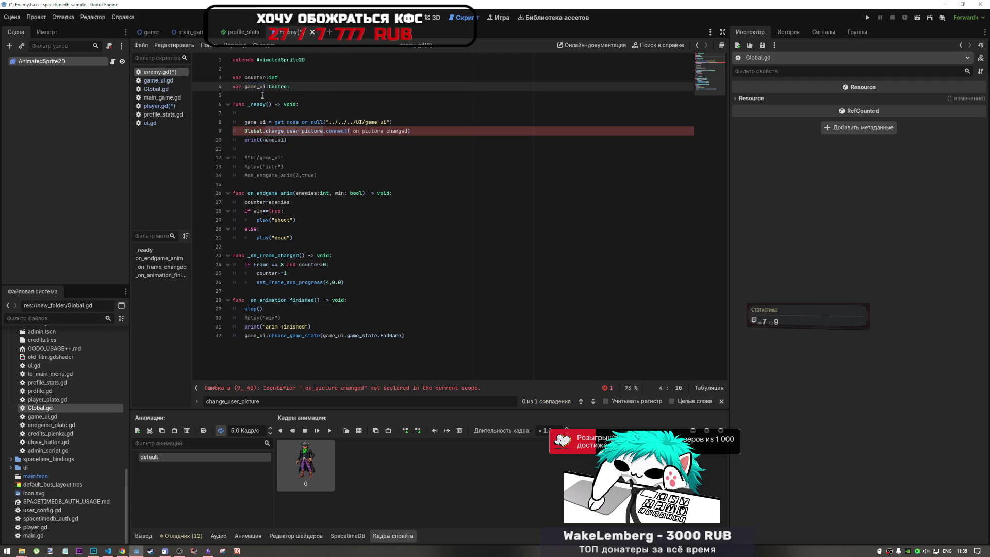
drag(266, 86, 245, 87)
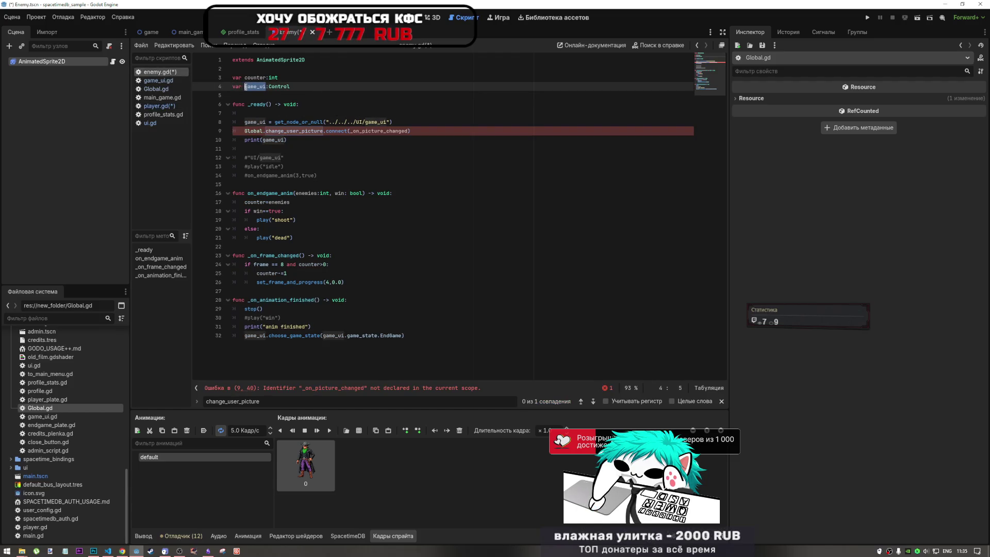
text(player)
click(287, 138)
- Rename every game_ui reference in enemy.gd to player
double_click(255, 121)
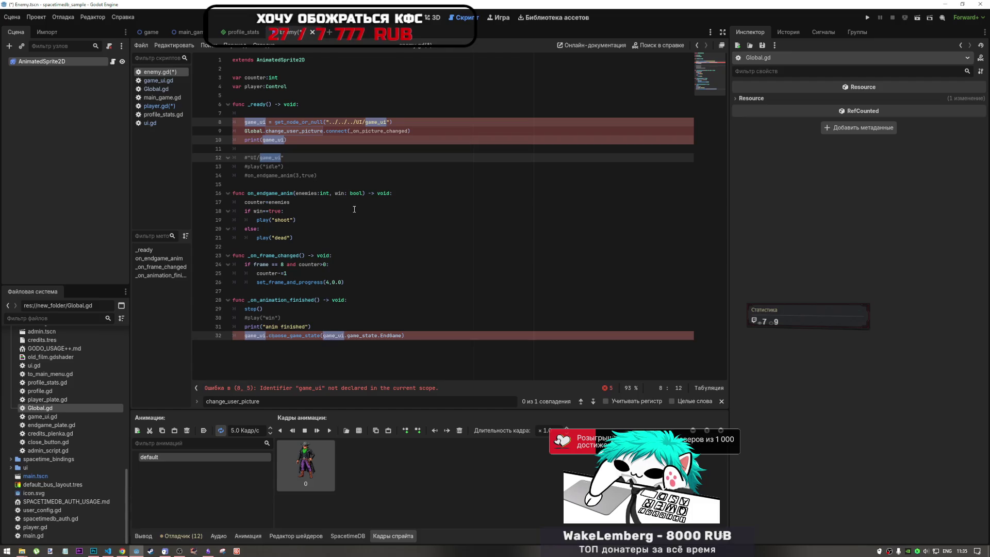
text(player)
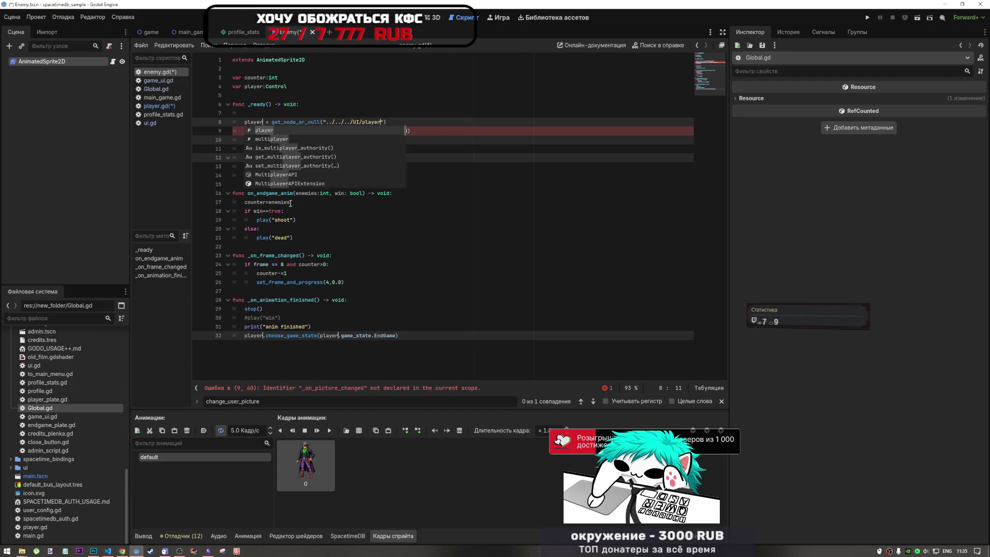
click(280, 111)
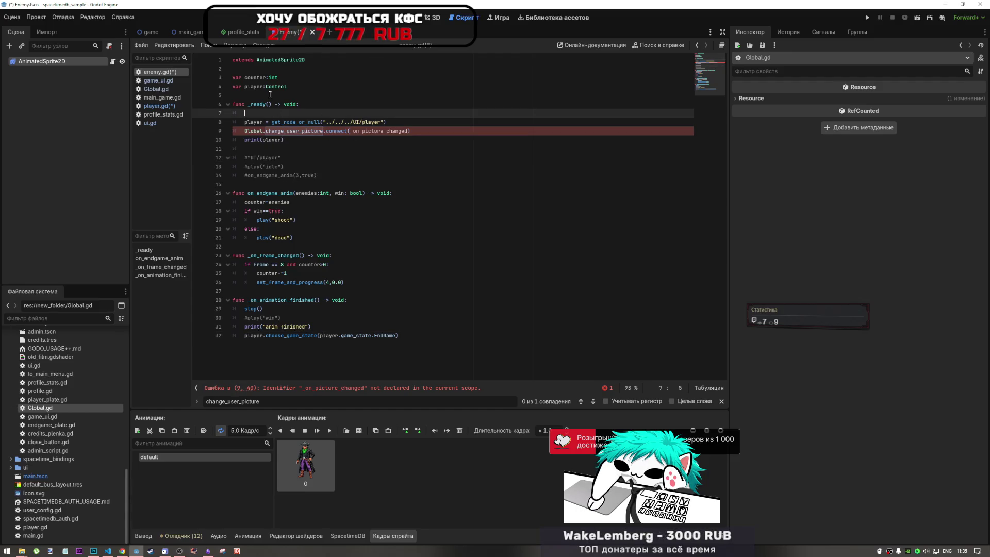
- Change player's declared type to AnimatedSprite2D and remove the empty line in _ready
drag(290, 86, 269, 87)
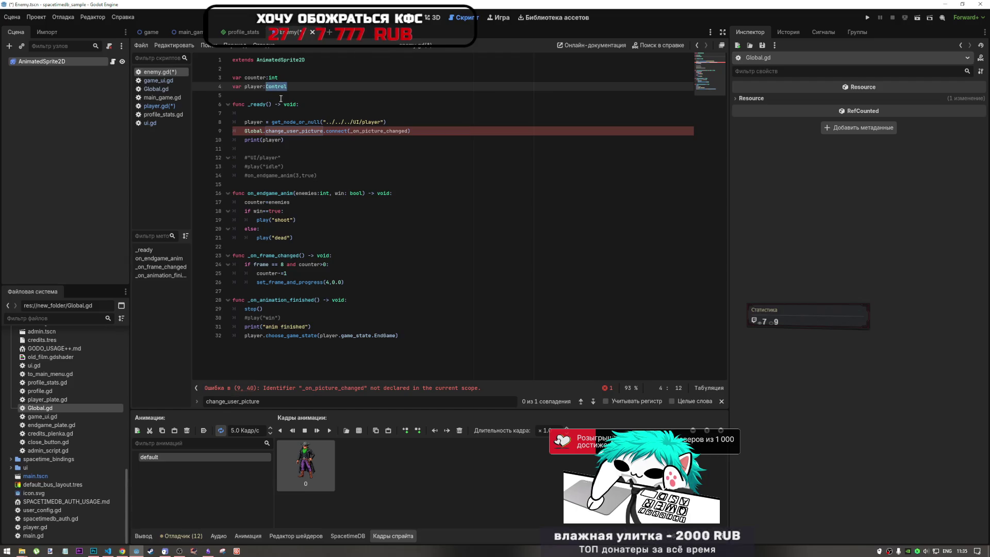
text(Anima)
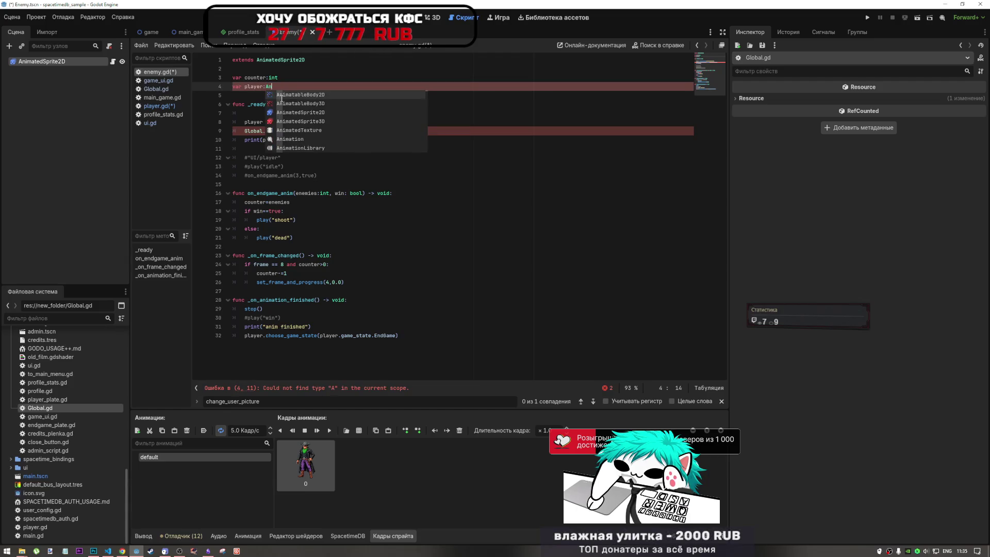
key(Down)
key(Down)
key(Down)
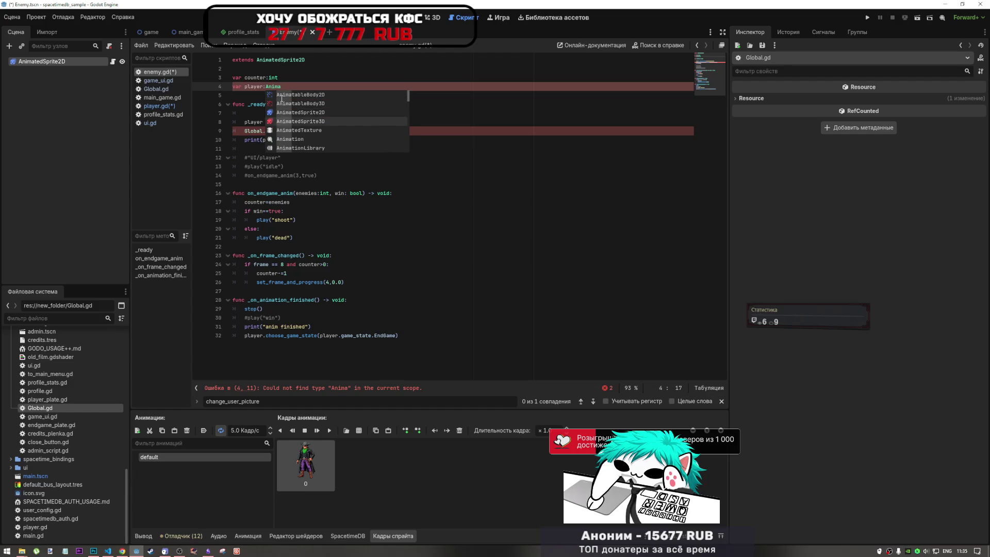
key(Return)
key(BackSpace)
key(BackSpace)
text(2D)
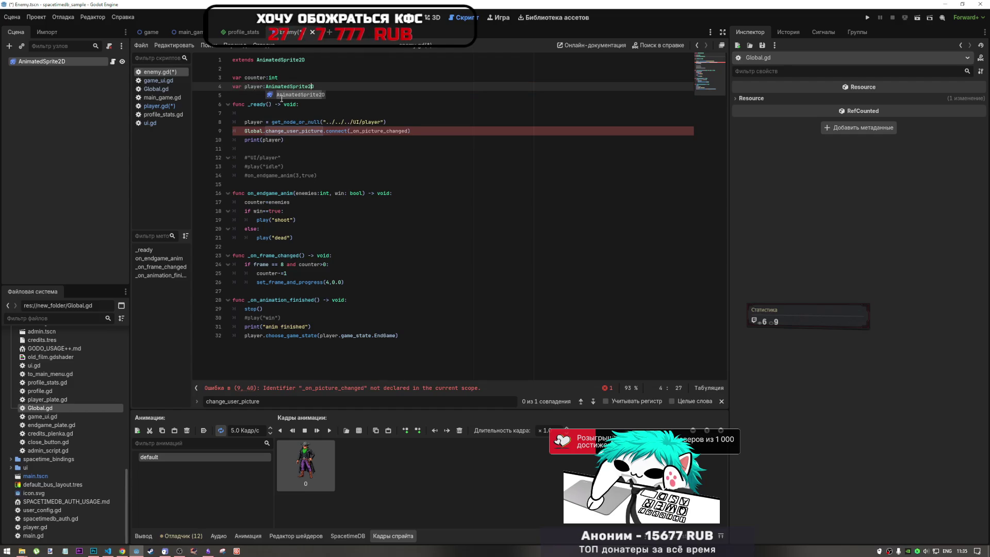
click(294, 115)
key(BackSpace)
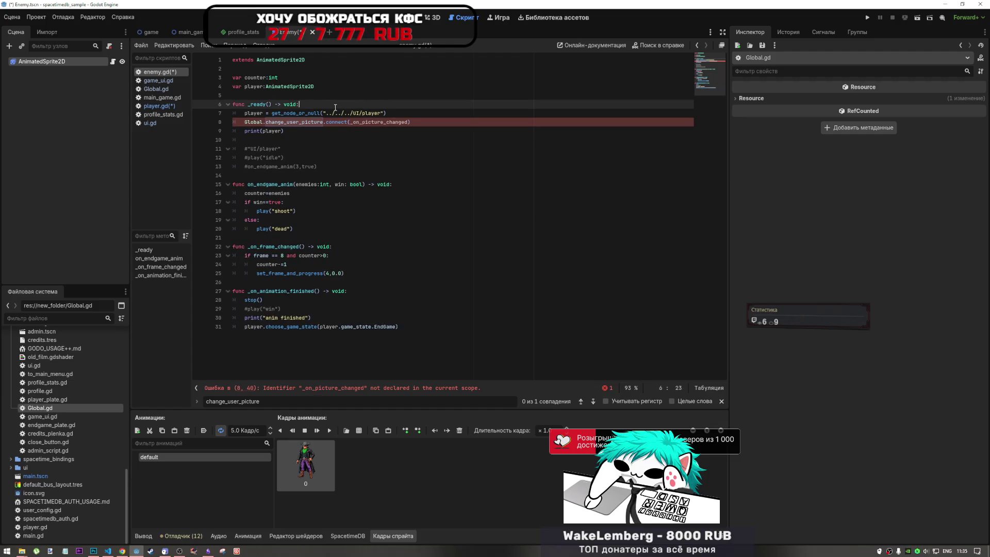
- Make line 8 connect player's winloose signal instead of Global.change_user_picture
double_click(254, 113)
key(ctrl+c)
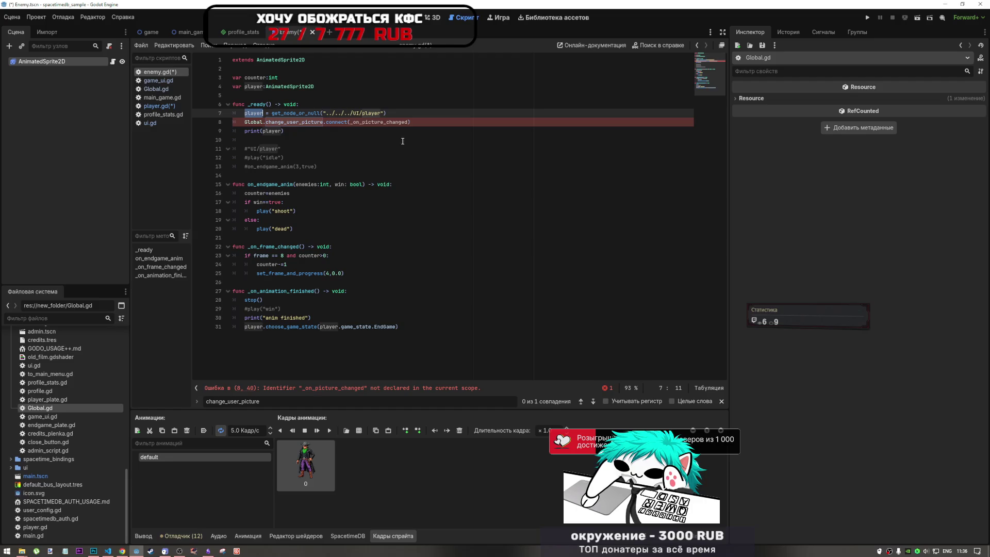
double_click(253, 121)
key(ctrl+v)
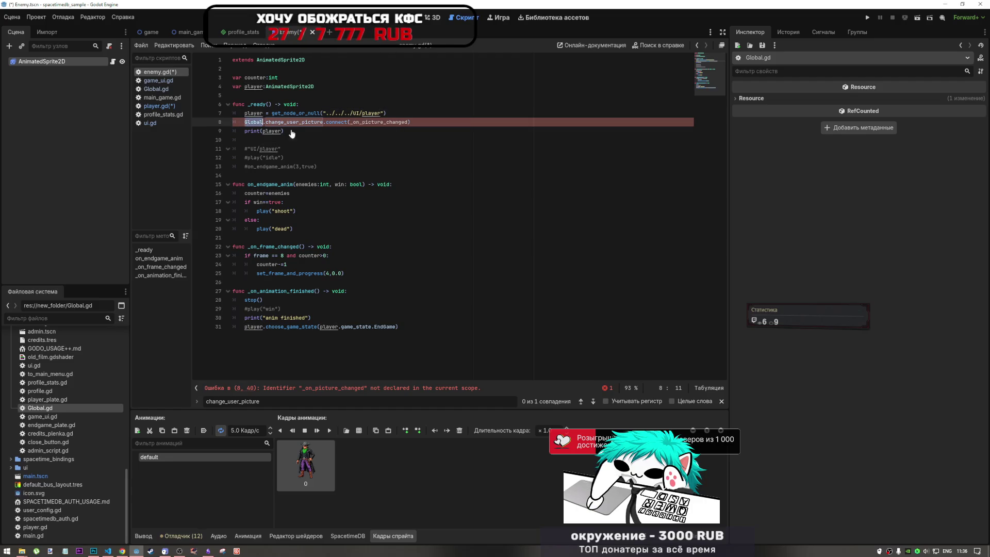
click(161, 107)
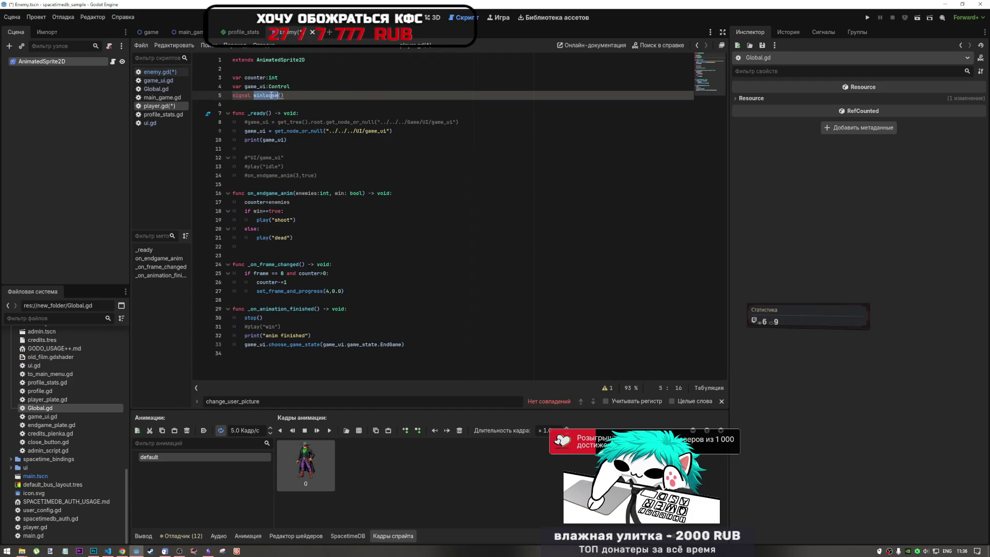
click(157, 71)
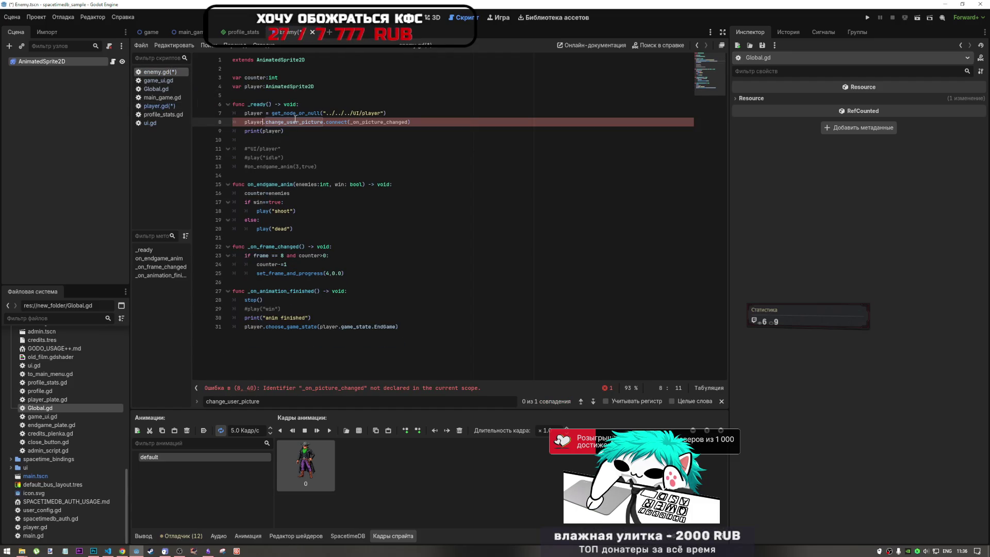
double_click(297, 122)
text(winloose)
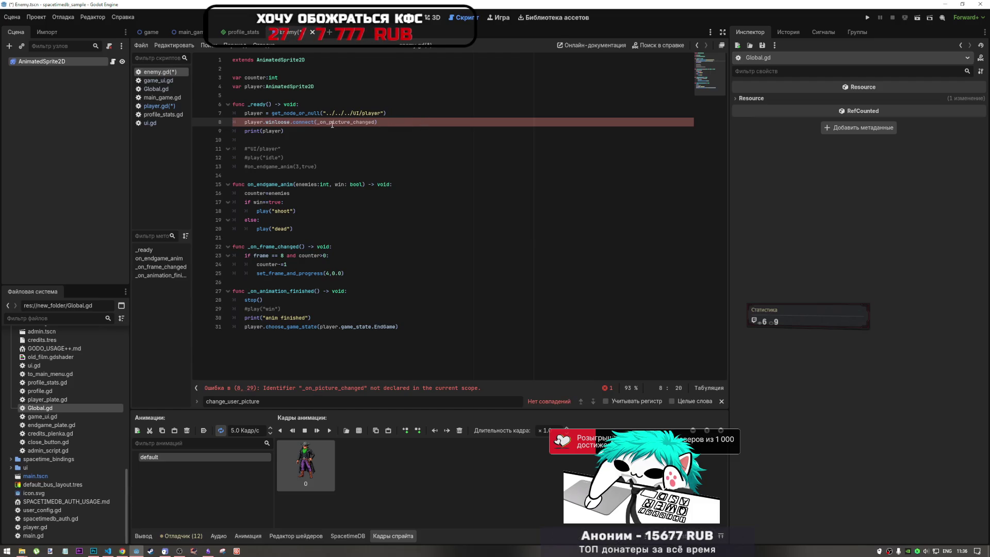
drag(317, 122, 376, 122)
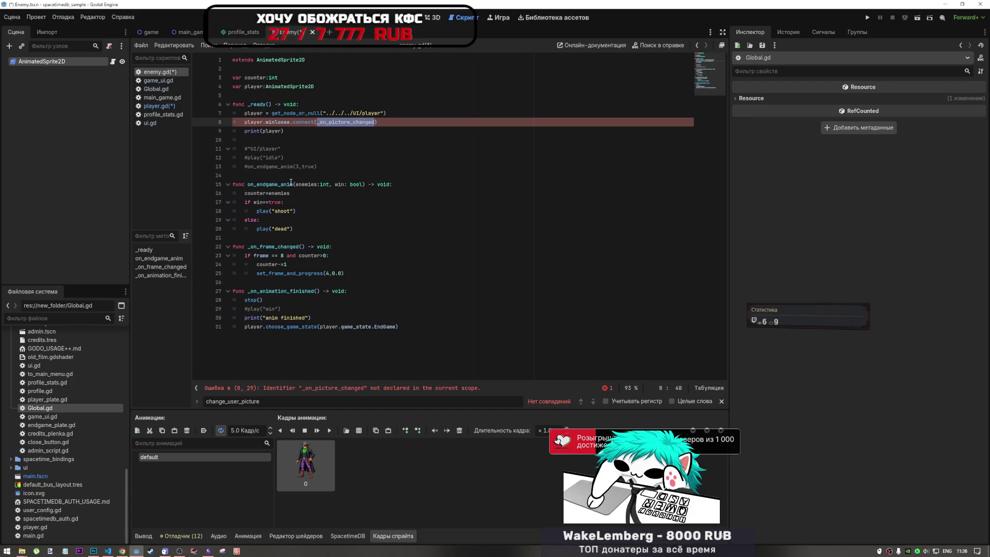
- Set on_endgame_anim as the connected handler on line 8 and save all scripts
double_click(268, 184)
key(ctrl+c)
double_click(349, 122)
key(ctrl+v)
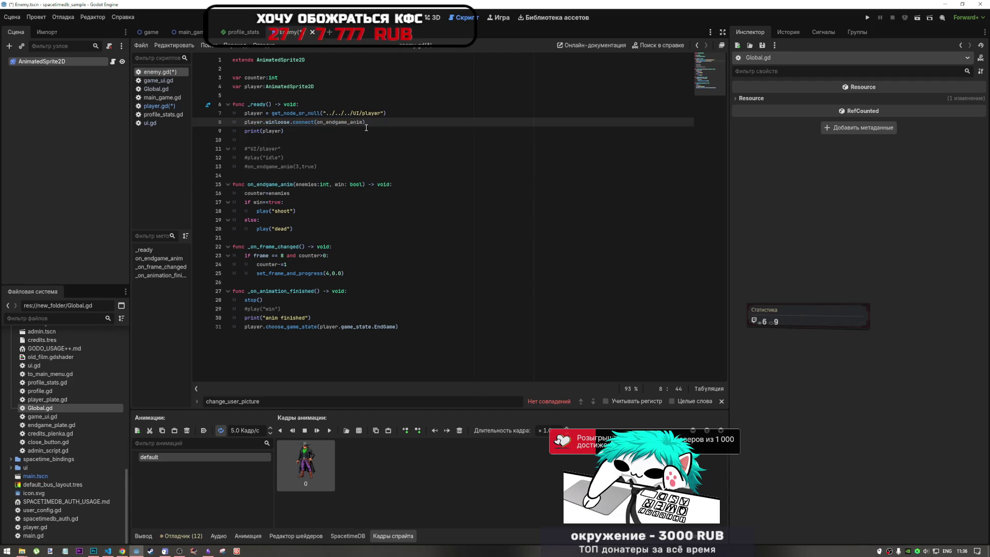
key(ctrl+s)
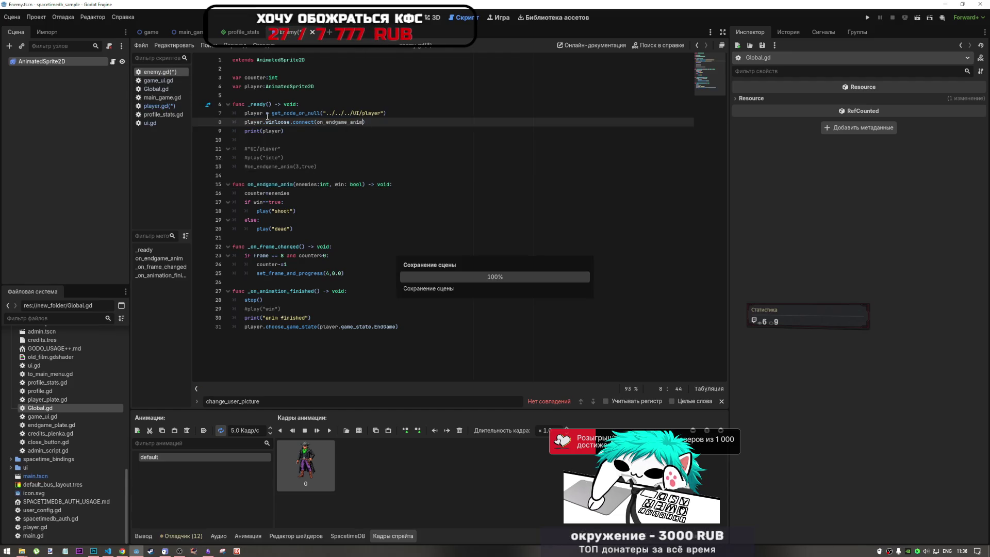
click(169, 106)
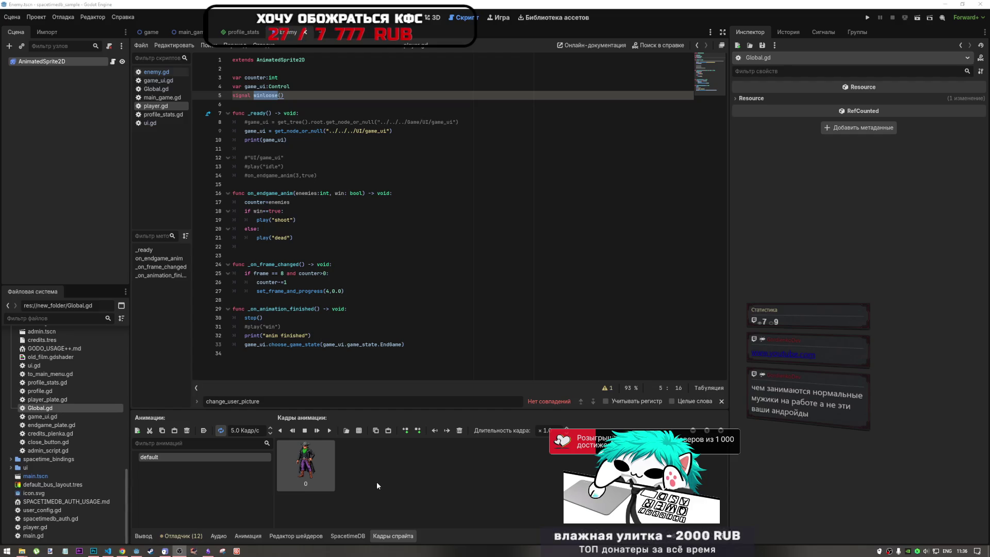
- Switch from Godot to the Chrome browser window
key(alt+Tab)
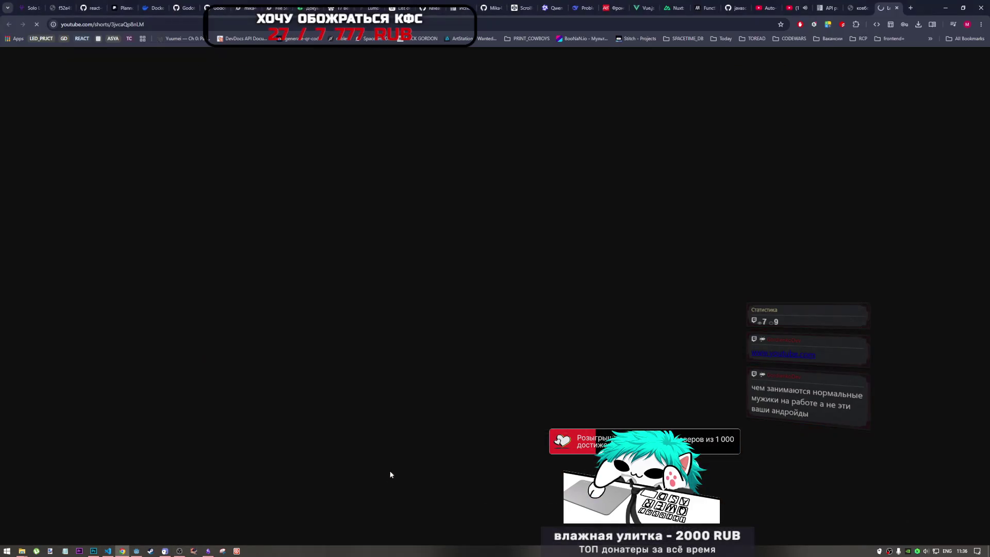
- Pause the other tab's video, then pause the Short, view its comments and close it
click(794, 7)
key(k)
click(882, 8)
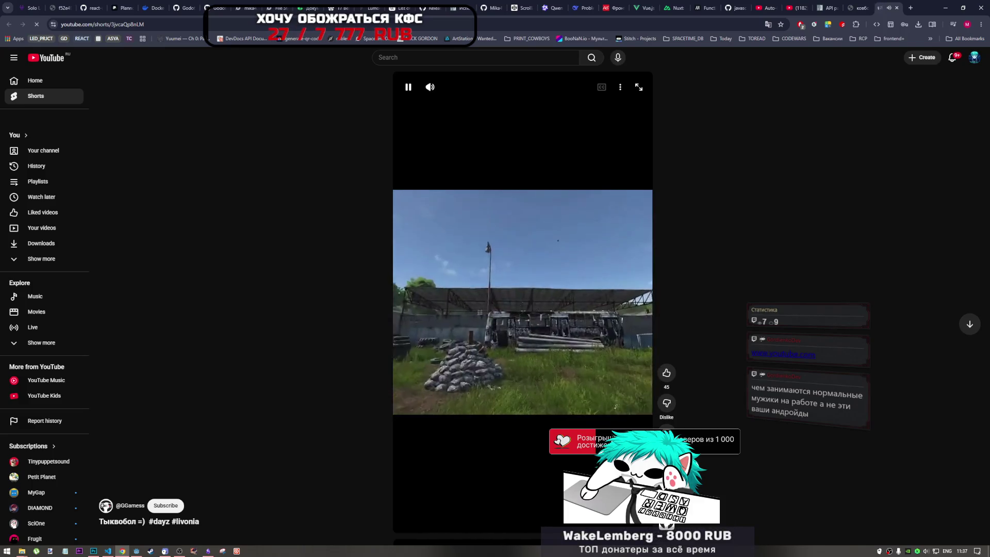
click(527, 447)
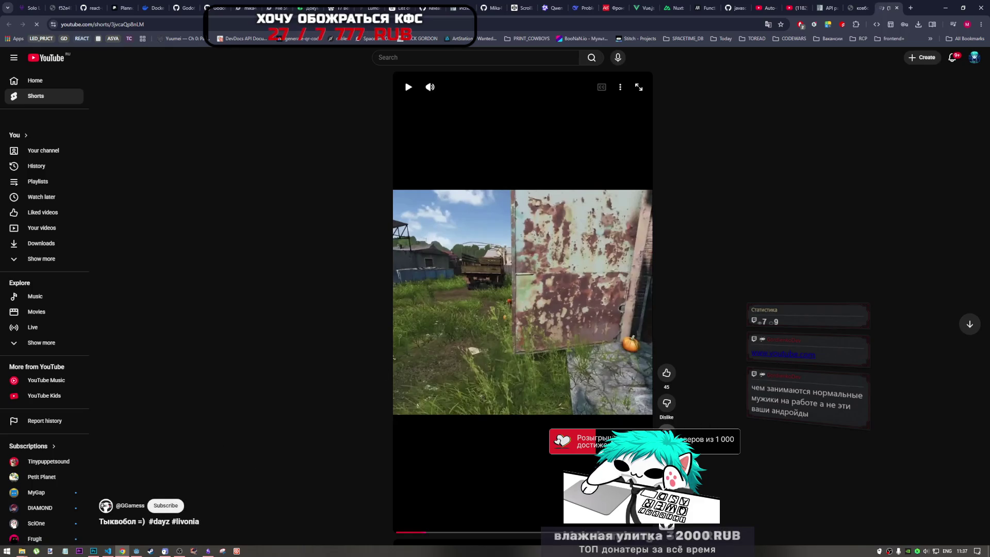
click(666, 433)
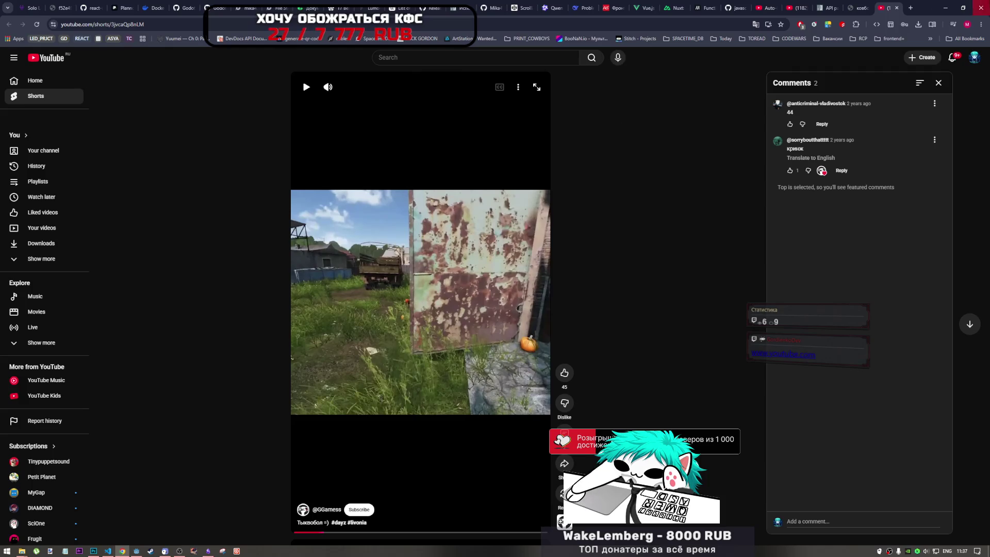
click(897, 7)
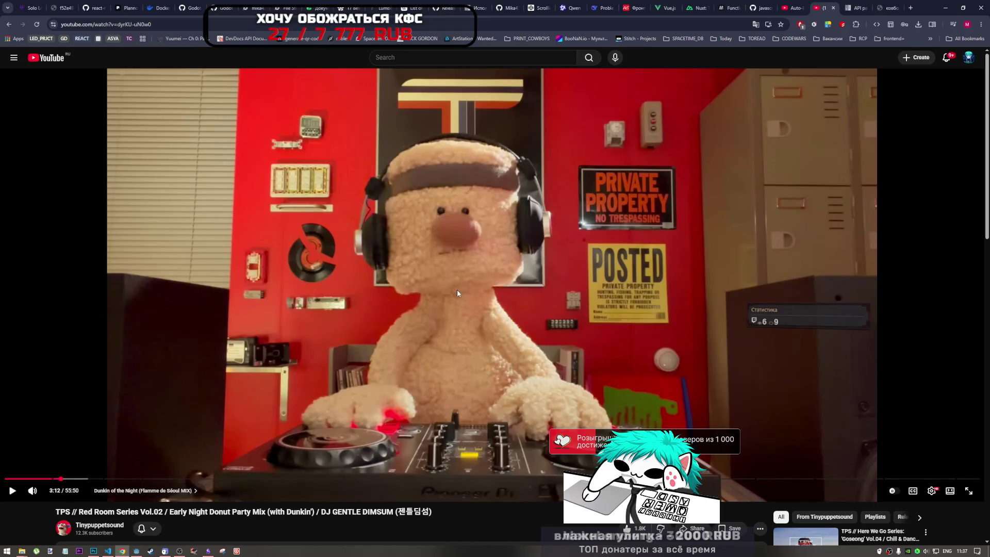
- Resume the DJ Gentle Dimsum donut party mix and return to the Godot editor
click(389, 330)
mouse_move(99, 552)
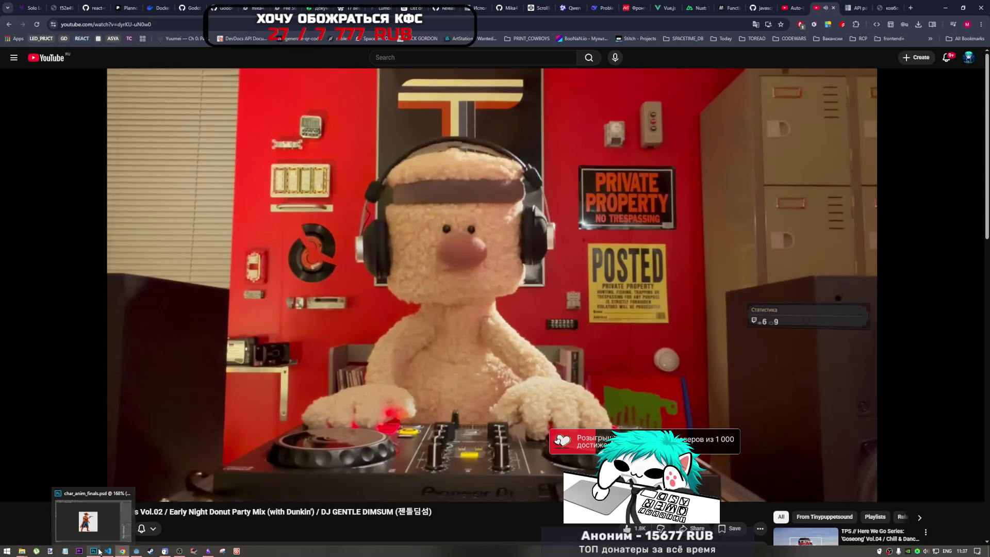
mouse_move(214, 551)
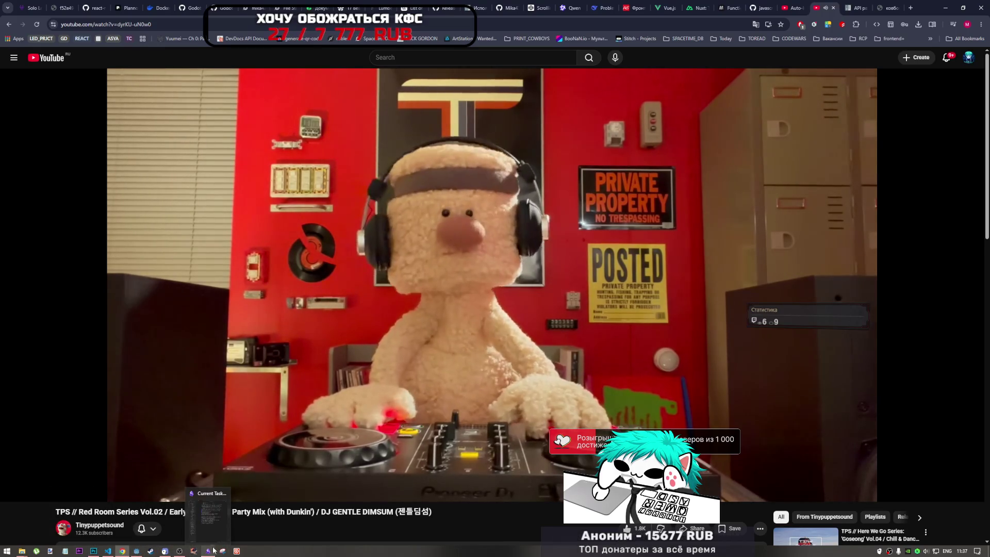
click(133, 552)
- Look over player.gd's empty winloose() signal, then switch to another window
click(271, 102)
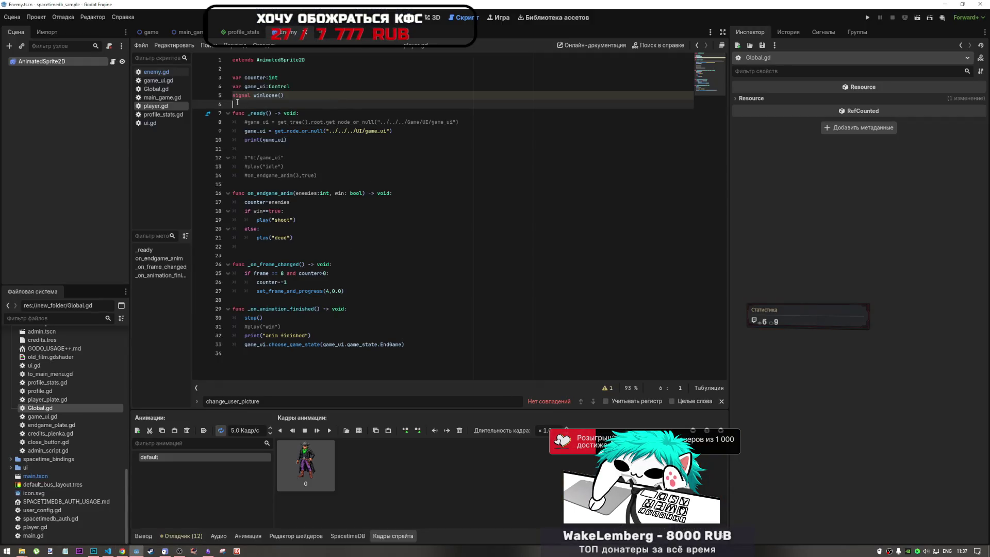
click(280, 95)
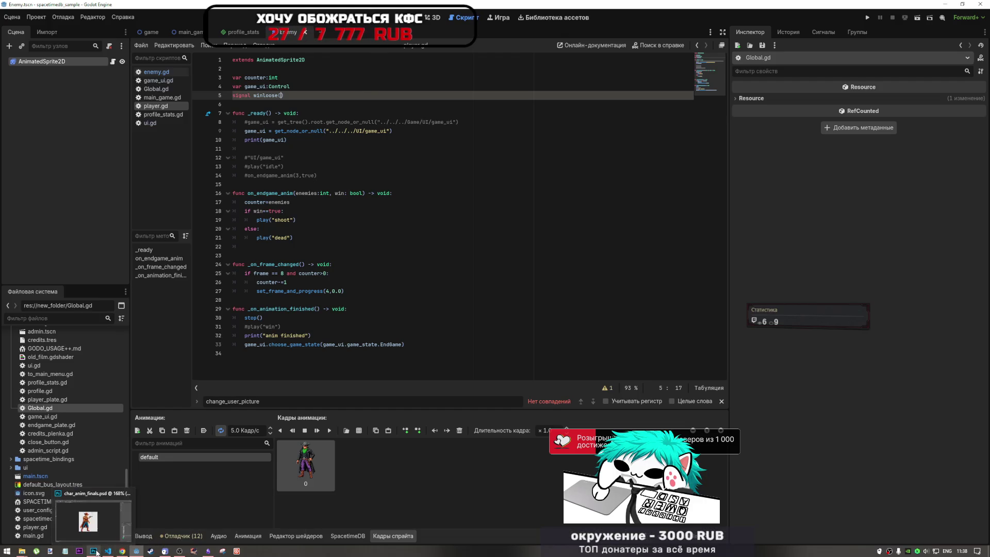
click(108, 550)
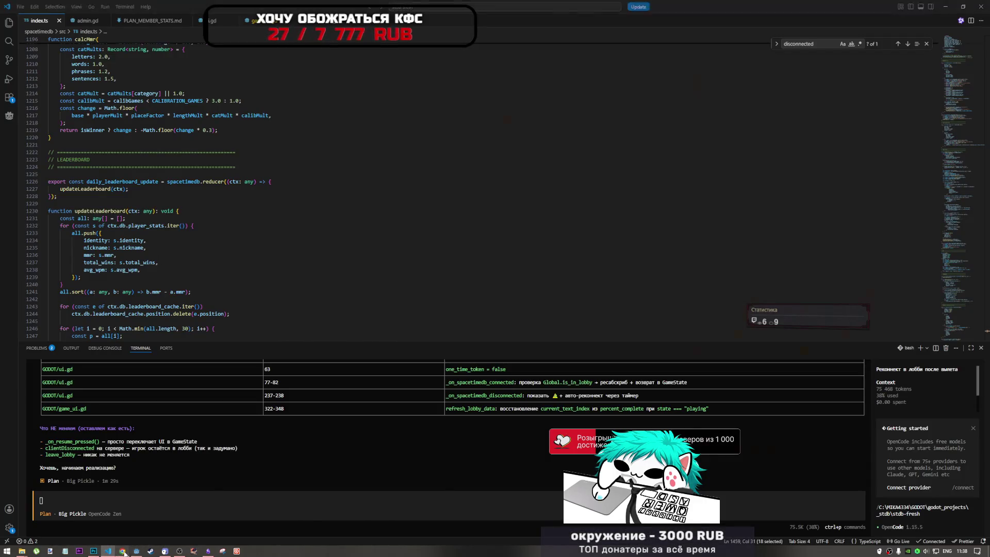
- In the DeepSeek chat, ask in Russian for an example of a signal passing a parameter
click(122, 551)
key(ctrl+shift+Tab)
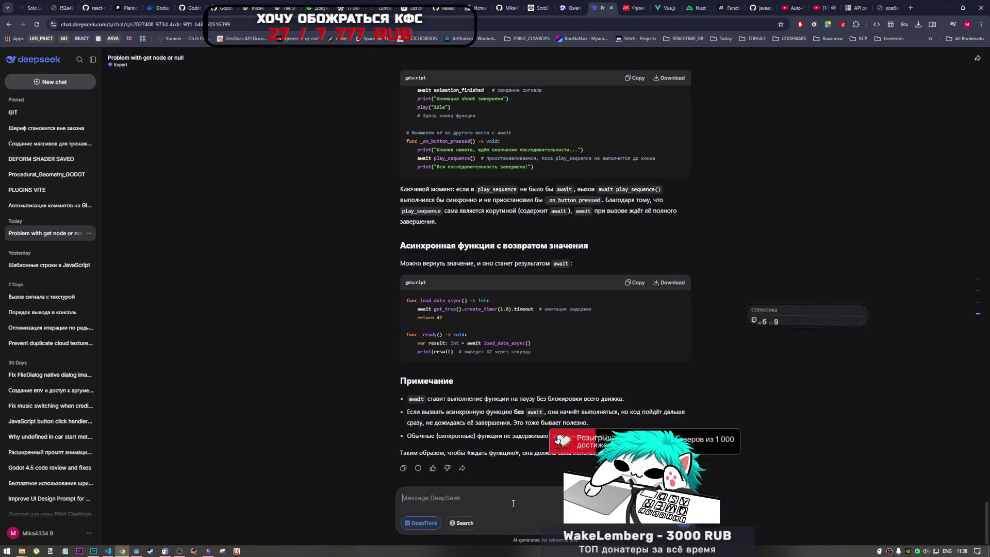
text(ghbv)
key(alt+shift)
key(BackSpace)
key(BackSpace)
key(BackSpace)
text(пример сигнала с передайче)
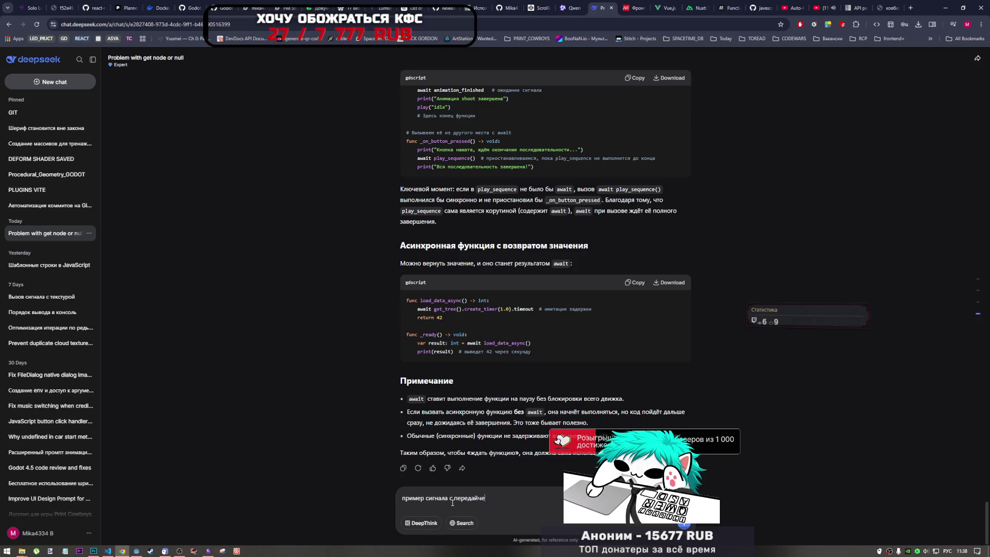
key(BackSpace)
key(BackSpace)
key(BackSpace)
text(ей пра)
key(Return)
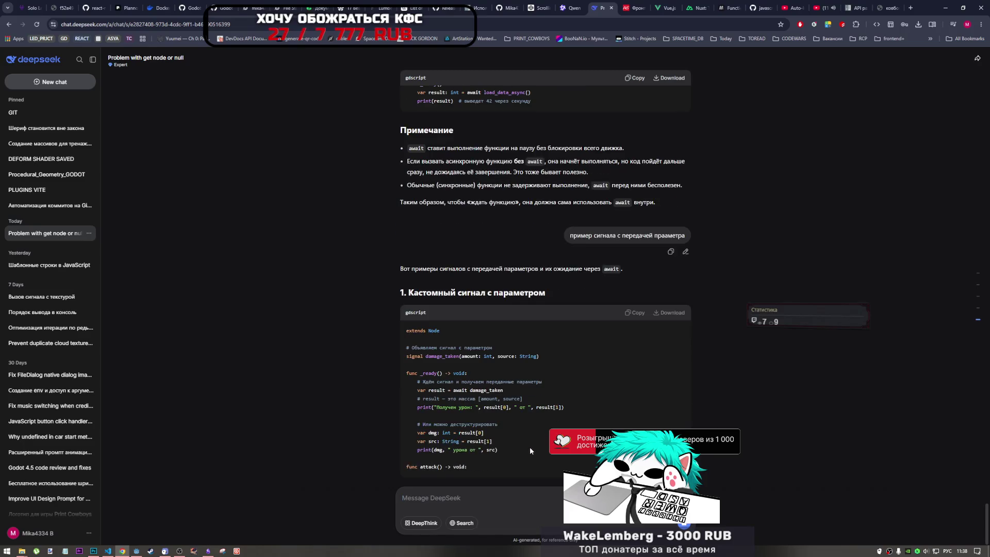
- Read through the GDScript samples in the reply and reopen the question for editing
scroll(529, 434, up, 2)
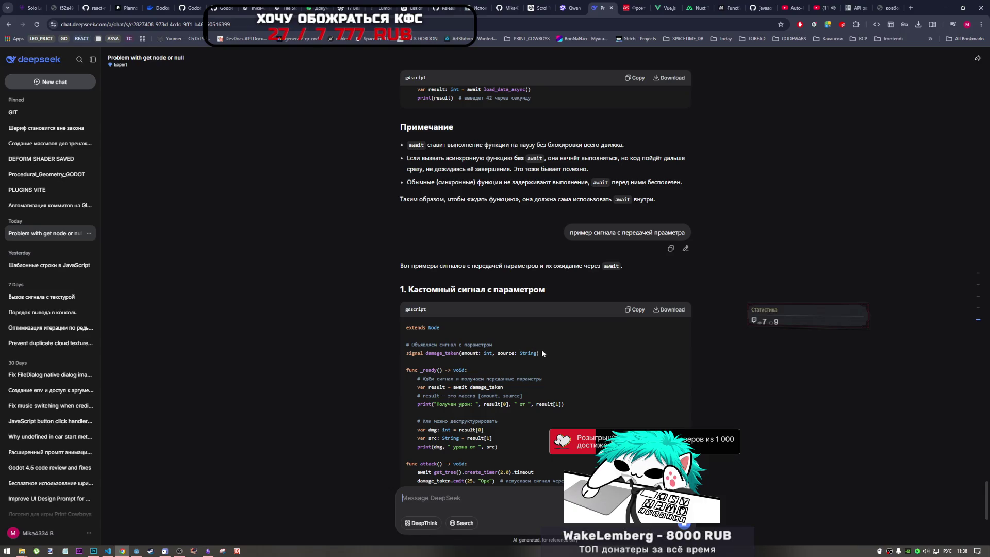
scroll(548, 377, down, 4)
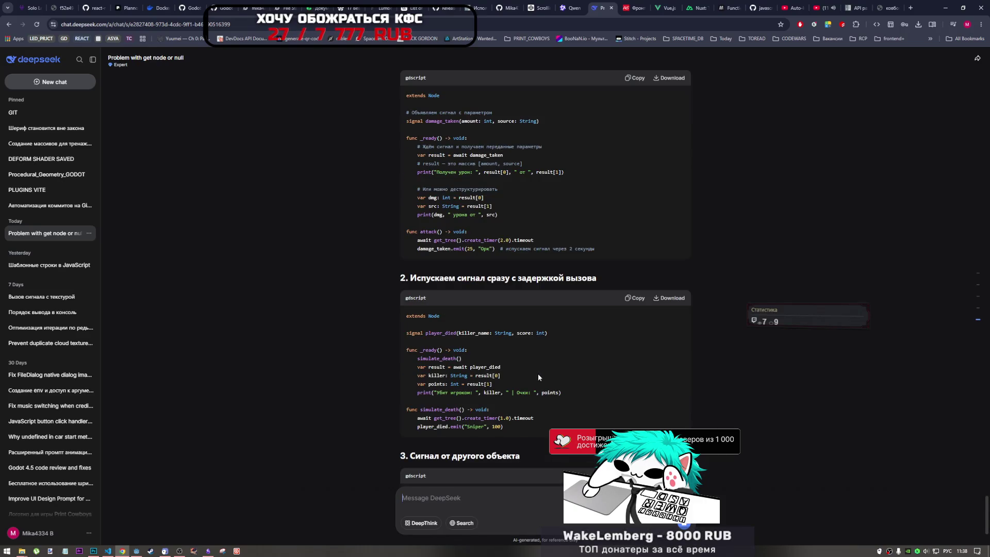
scroll(536, 377, down, 4)
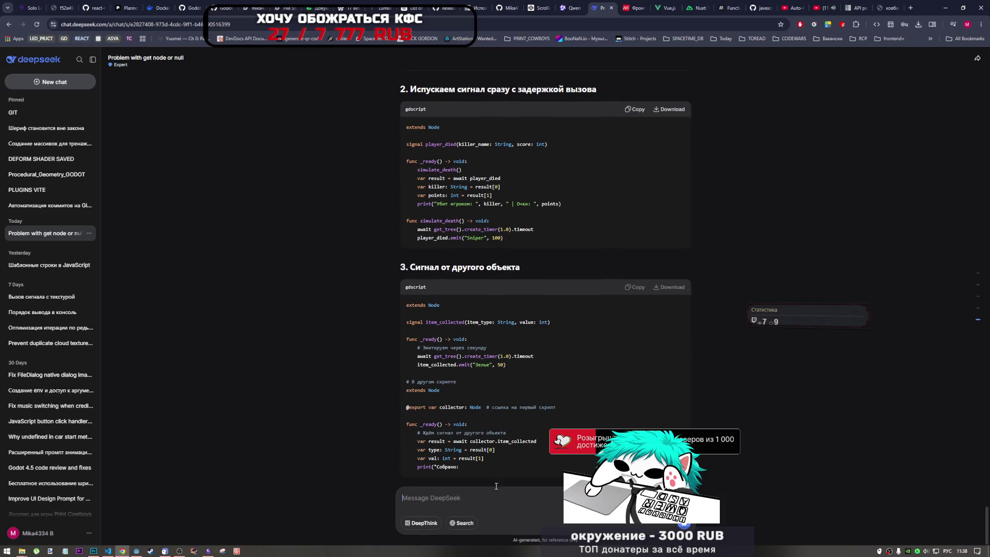
scroll(651, 419, down, 3)
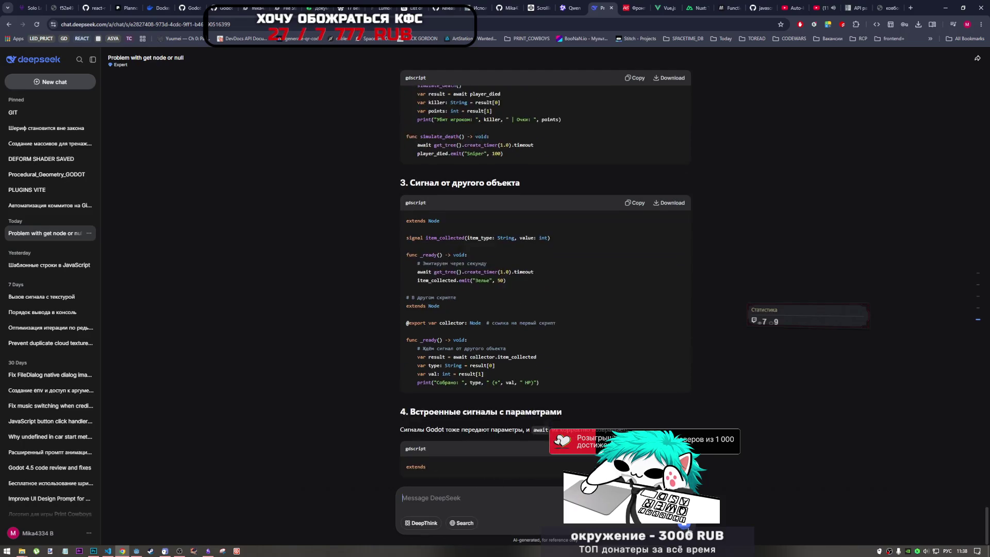
scroll(650, 420, up, 15)
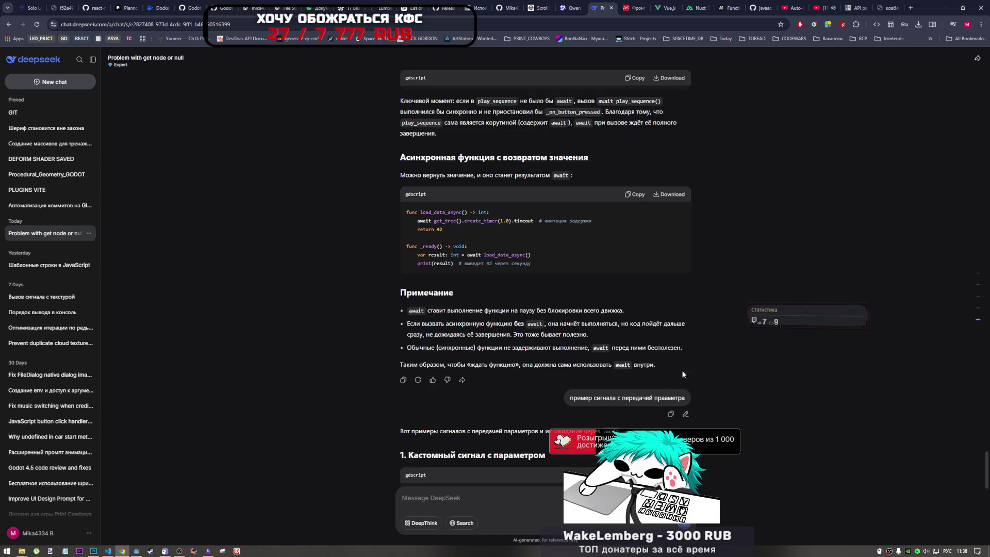
click(685, 415)
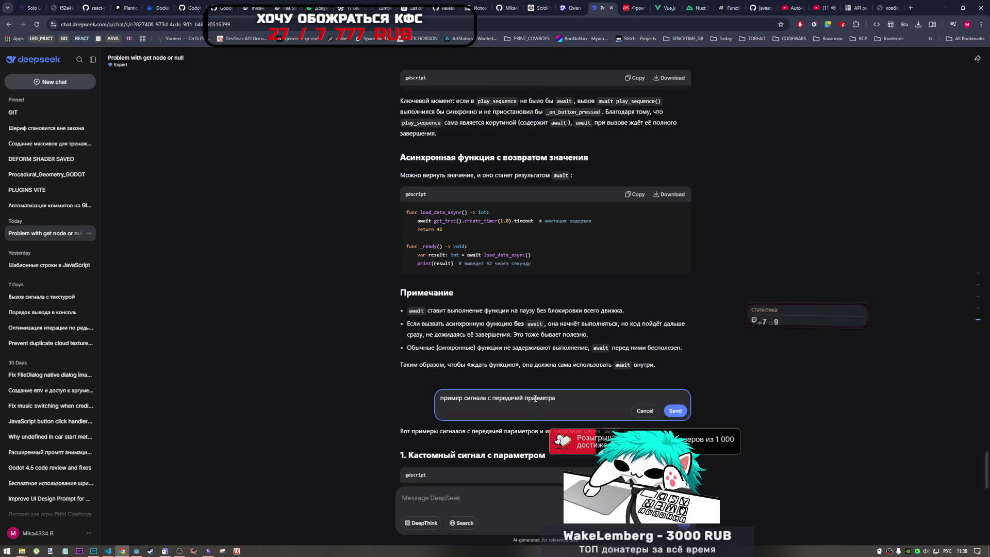
- Extend the question with 'коннекта и вызова фул цикл' and resend it
click(536, 398)
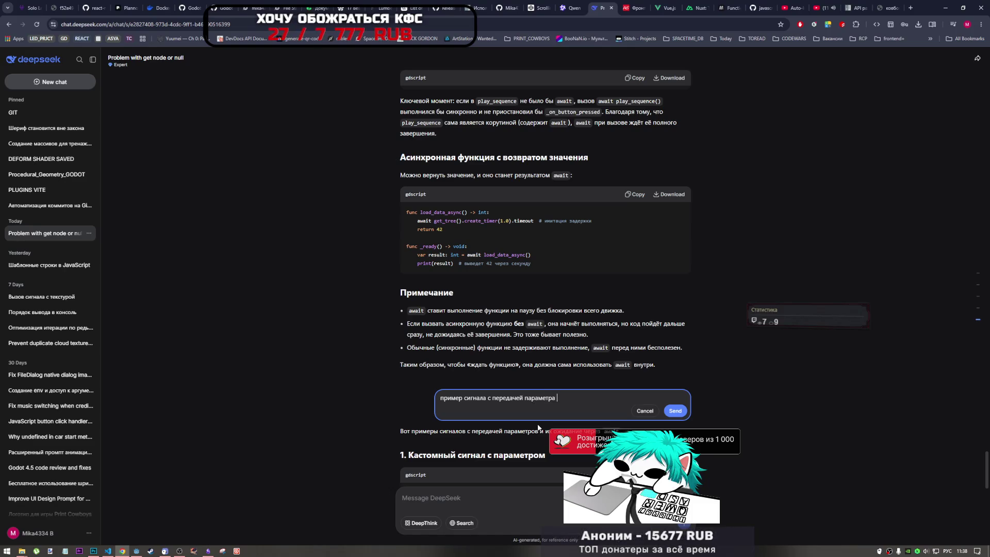
text(коннекта и вызова фул )
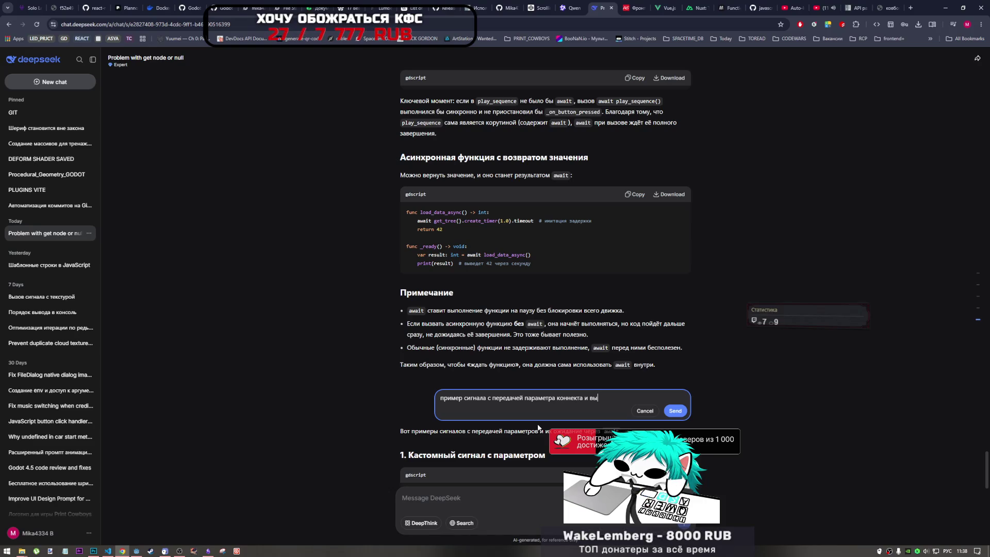
text(ци)
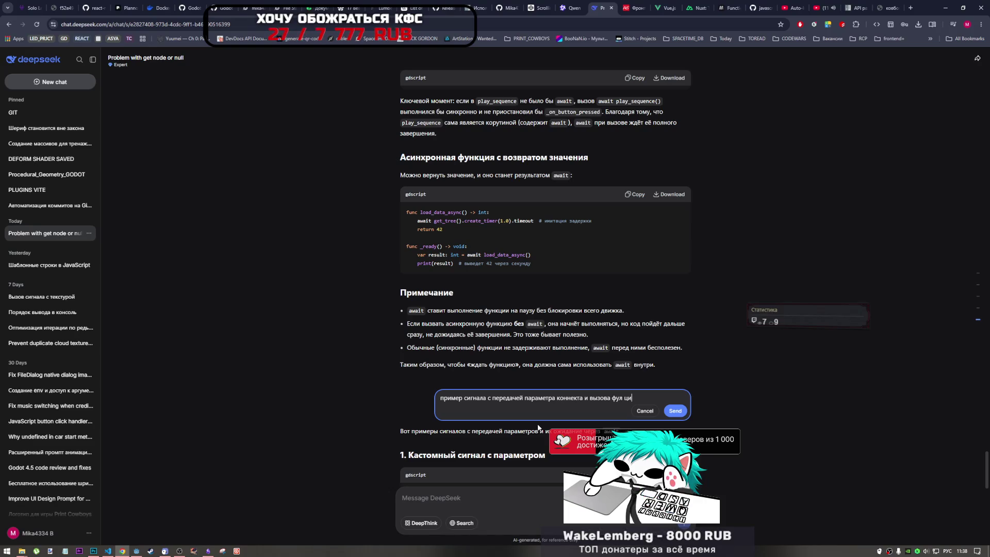
key(BackSpace)
key(BackSpace)
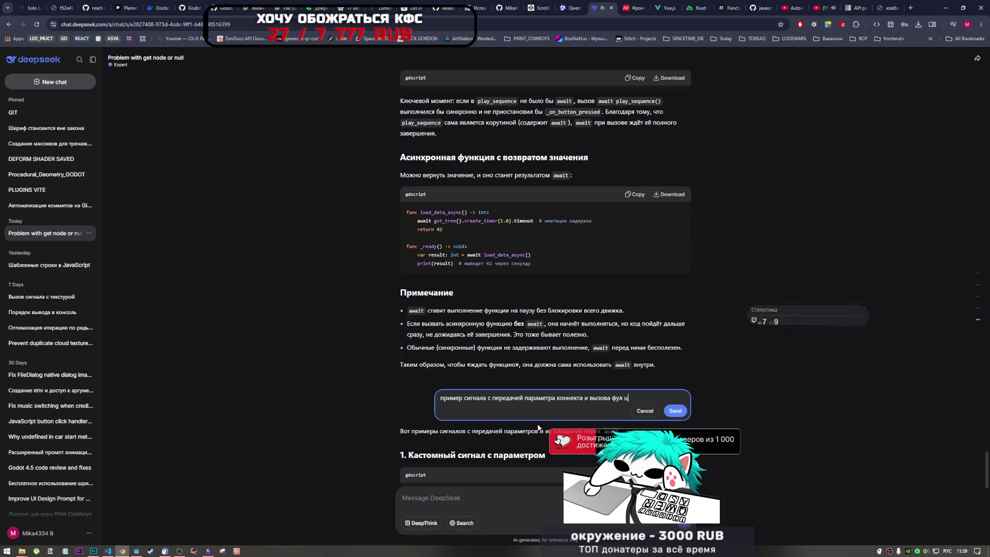
text(кл)
key(Return)
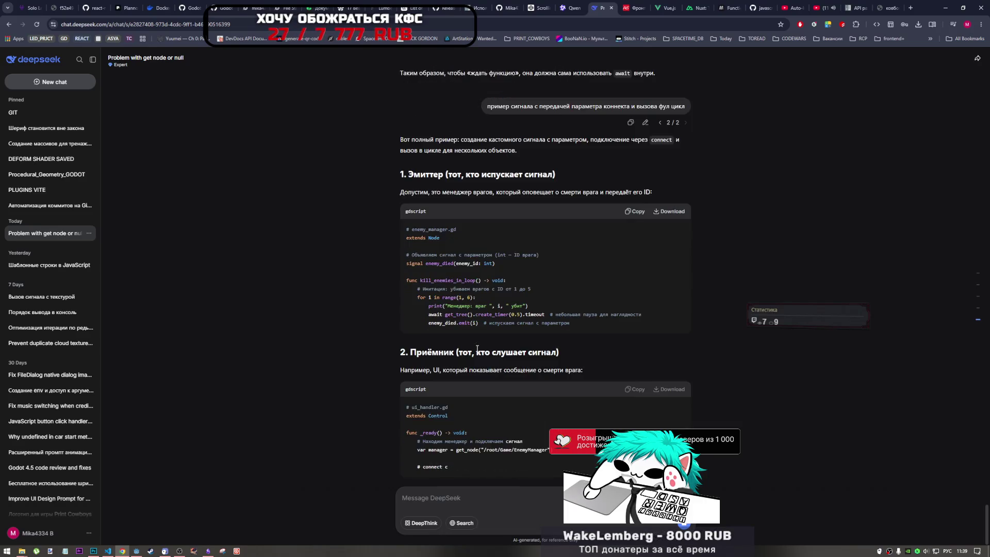
- Read the new emitter-and-receiver answer, noting the handler parameter comment, then return to Godot
drag(477, 352, 462, 307)
click(478, 289)
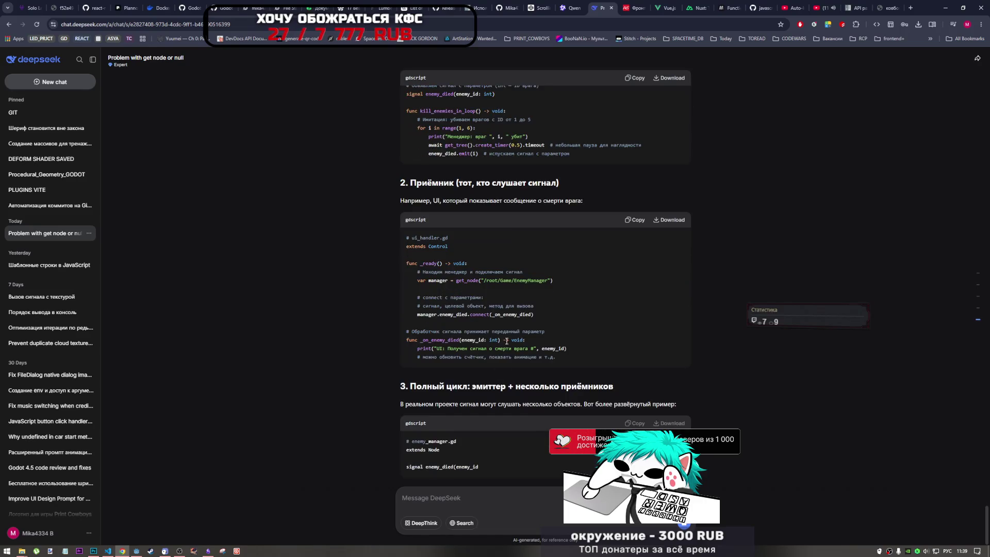
scroll(495, 420, up, 2)
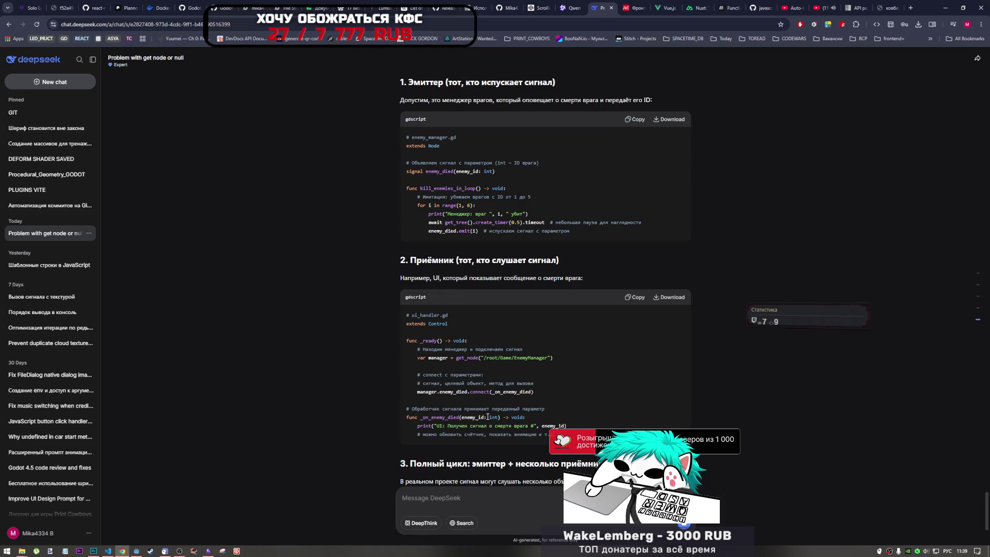
drag(437, 409, 545, 409)
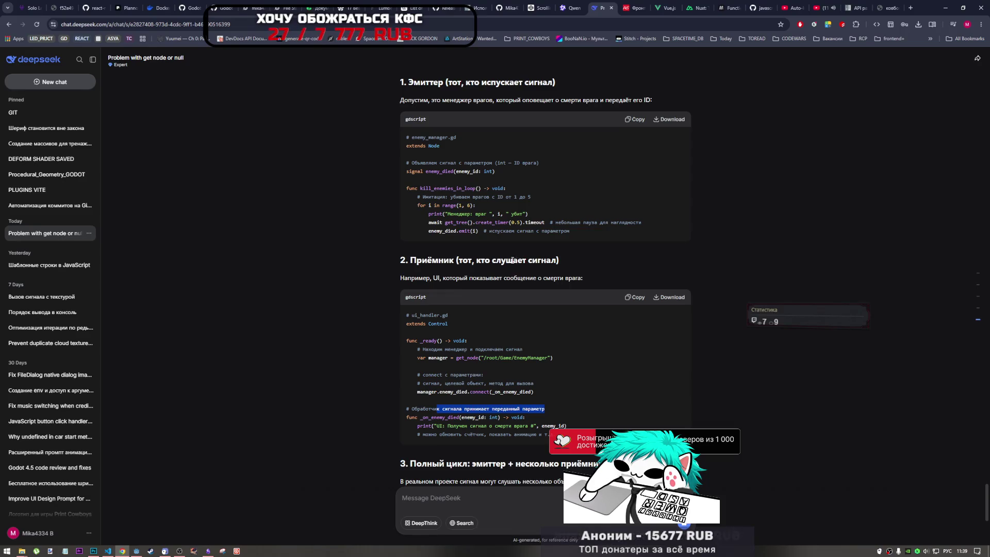
key(alt+Tab)
key(alt+Tab)
key(Tab)
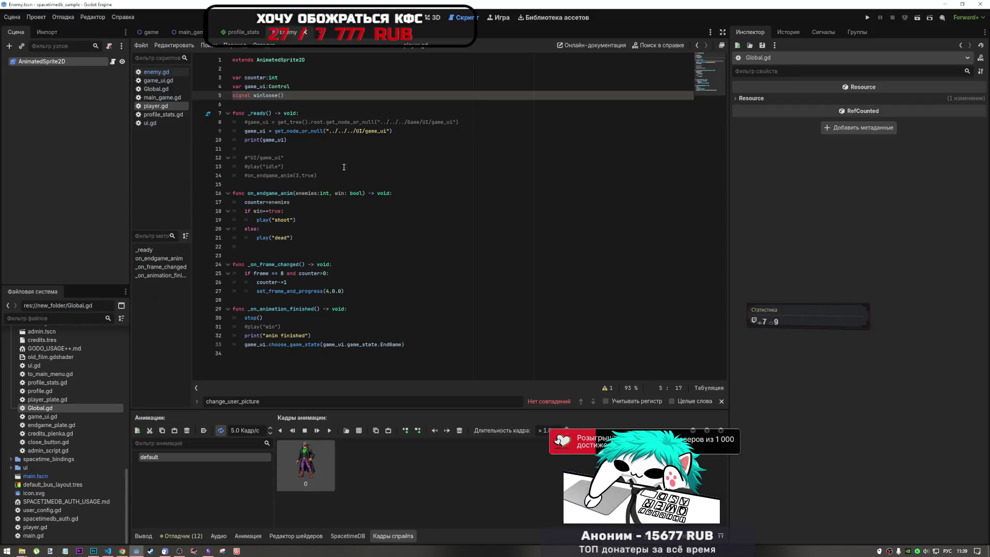
key(alt+Tab)
key(alt+Tab)
- Declare signal winloose(win: bool) in player.gd and save the script
text())
key(Left)
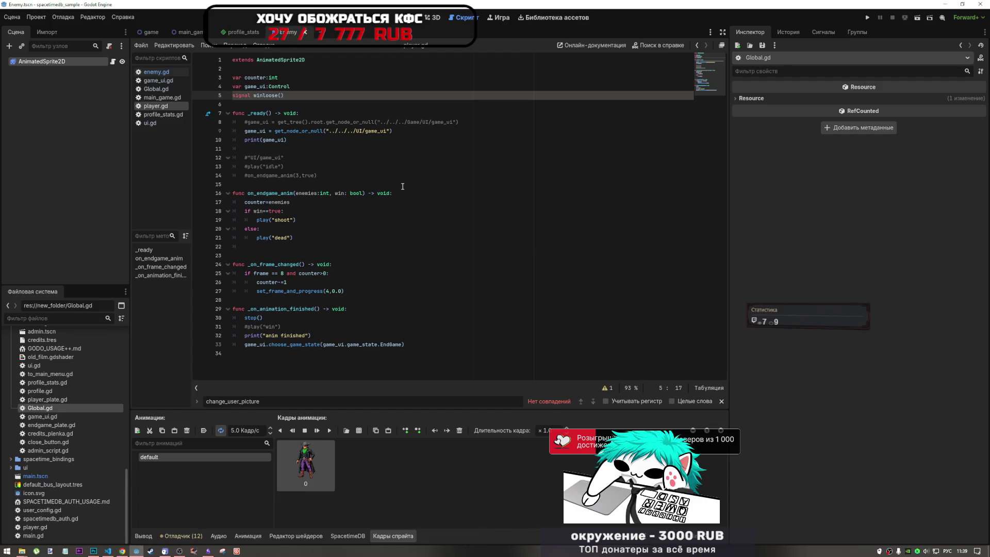
text(щит)
key(BackSpace)
key(BackSpace)
key(BackSpace)
key(alt+shift)
text(win)
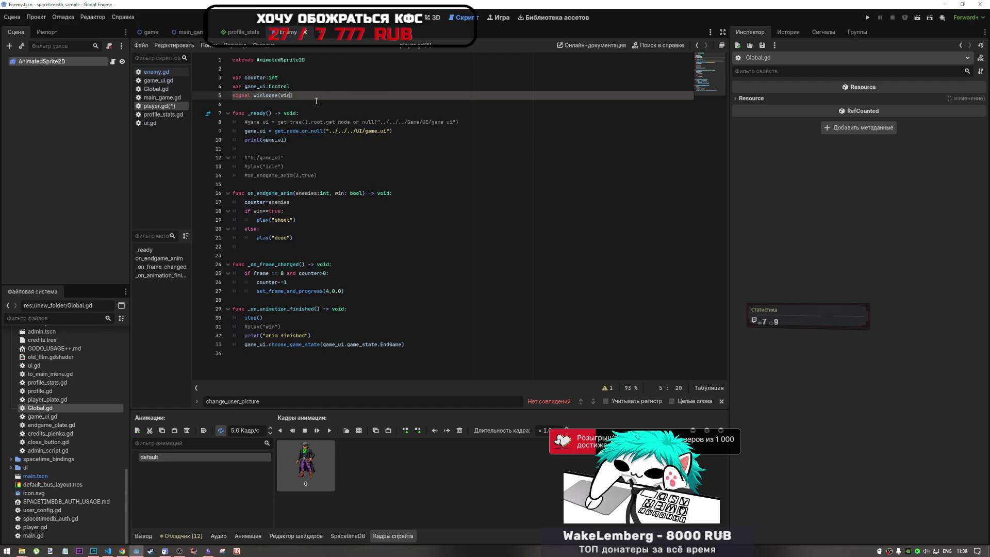
double_click(363, 196)
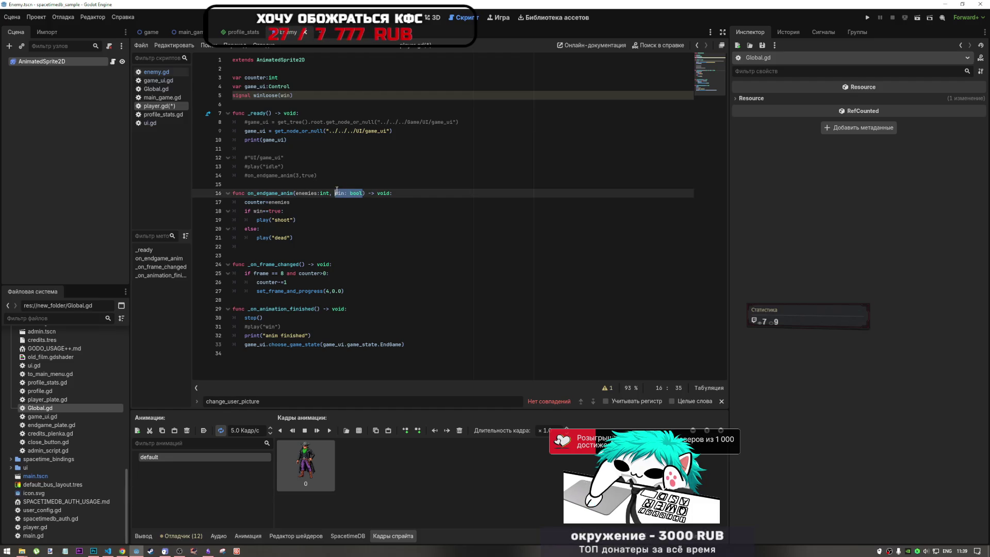
click(286, 96)
text(: bool))
key(ctrl+s)
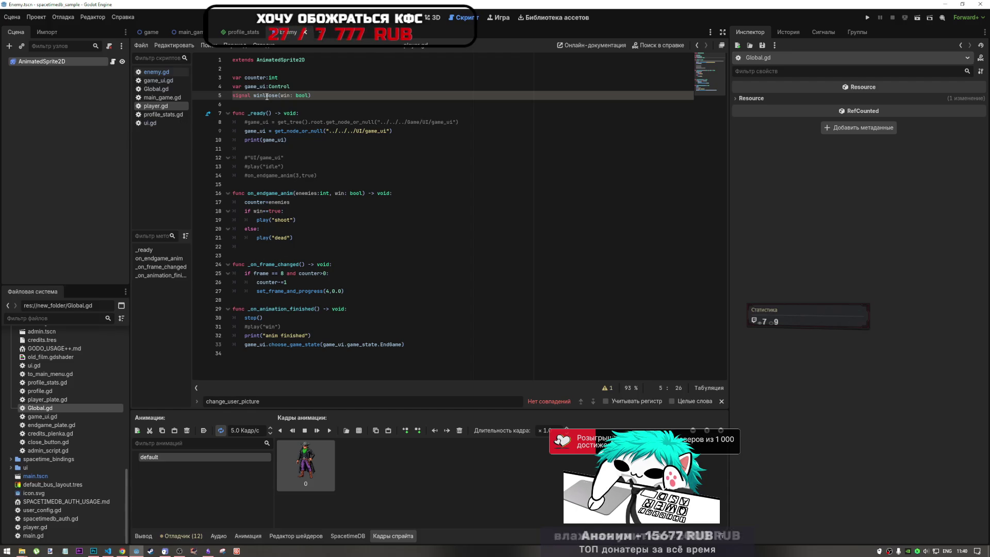
click(156, 71)
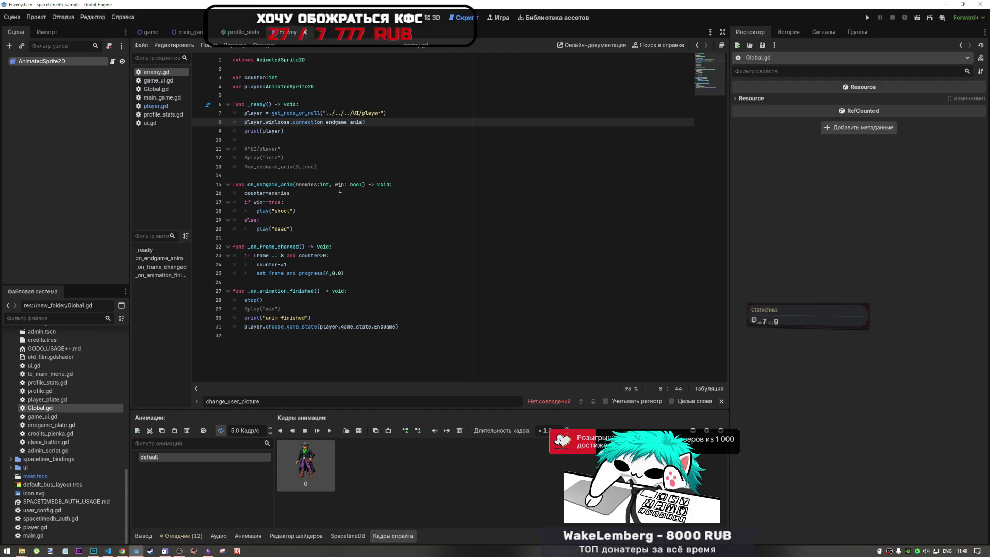
- Drop the enemies parameter from on_endgame_anim and delete the counter=enemies line
drag(334, 185, 295, 184)
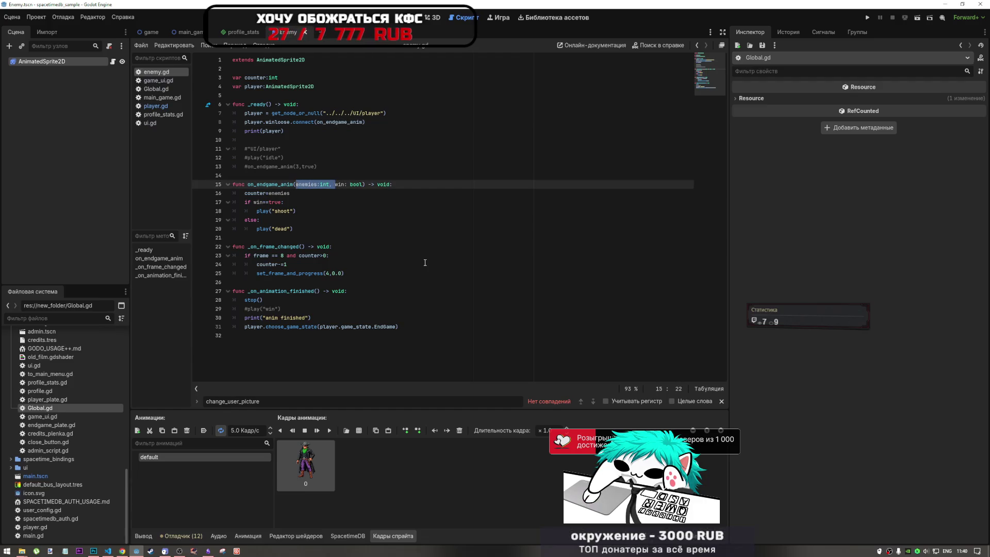
key(BackSpace)
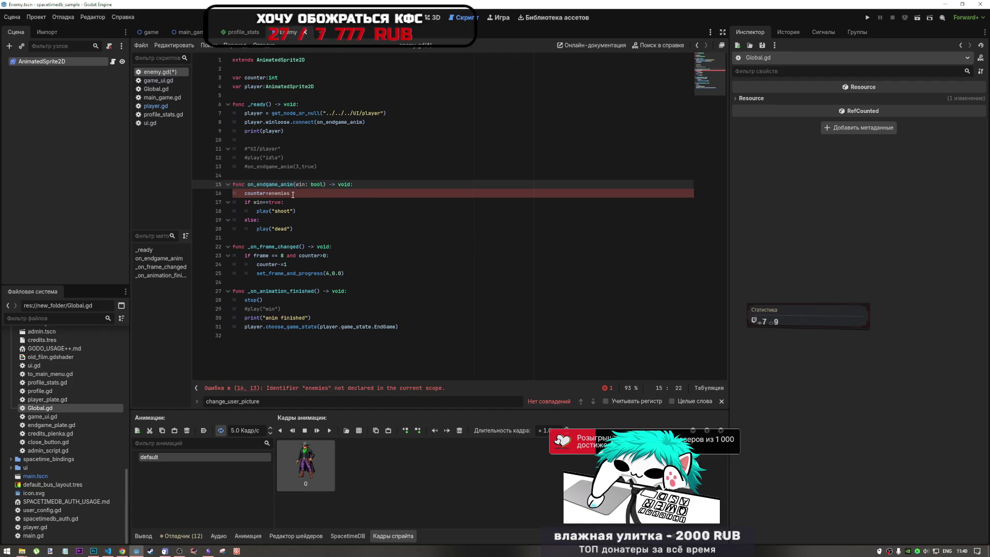
drag(290, 193, 269, 193)
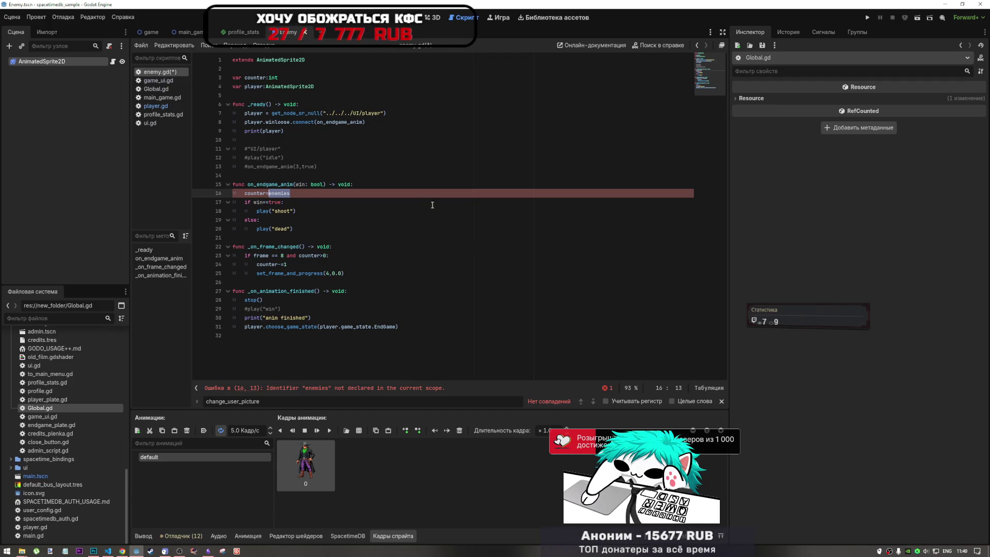
key(shift+Home)
key(End)
key(Delete)
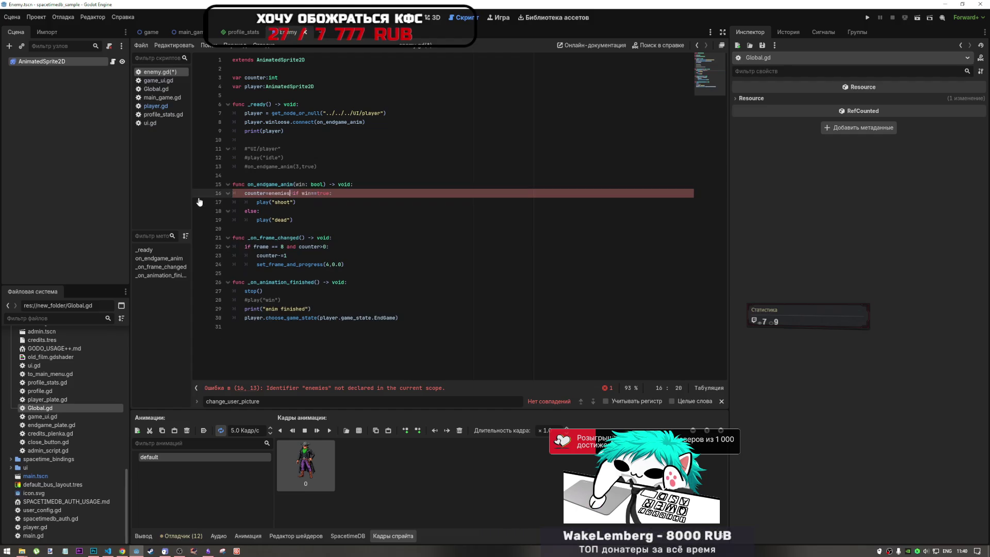
click(293, 191)
drag(292, 192, 244, 193)
key(BackSpace)
click(304, 202)
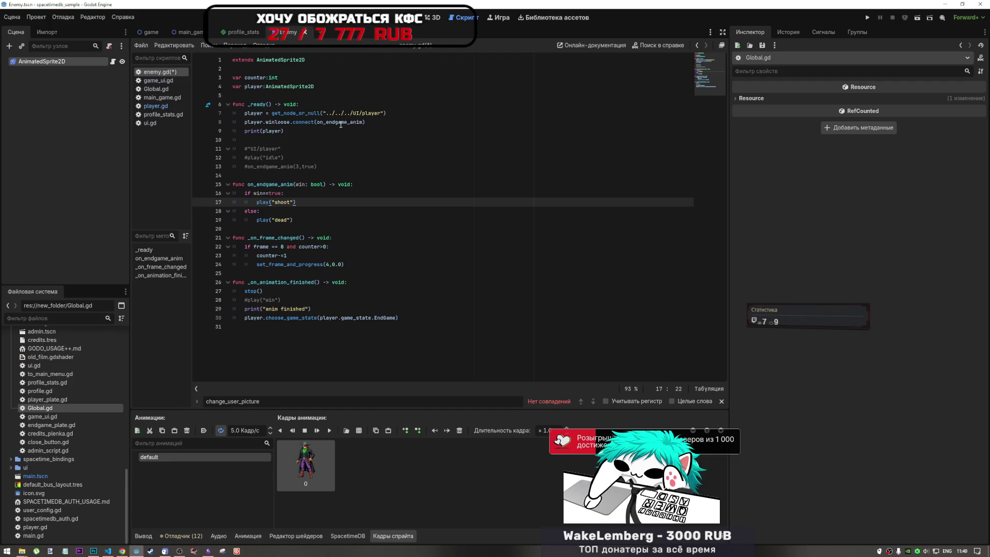
- Change the win condition on line 16 from true to false
click(276, 193)
double_click(275, 193)
text(false)
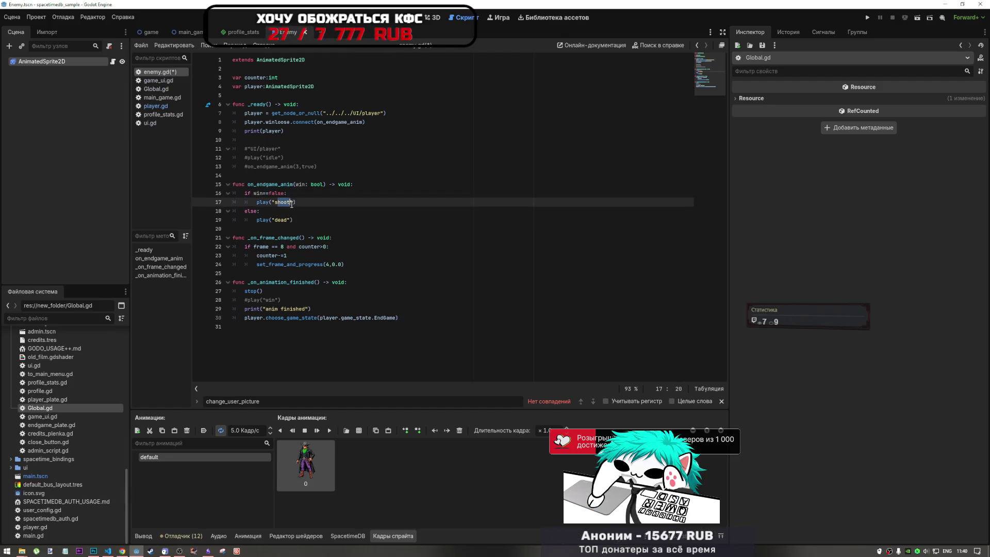
click(285, 220)
double_click(281, 220)
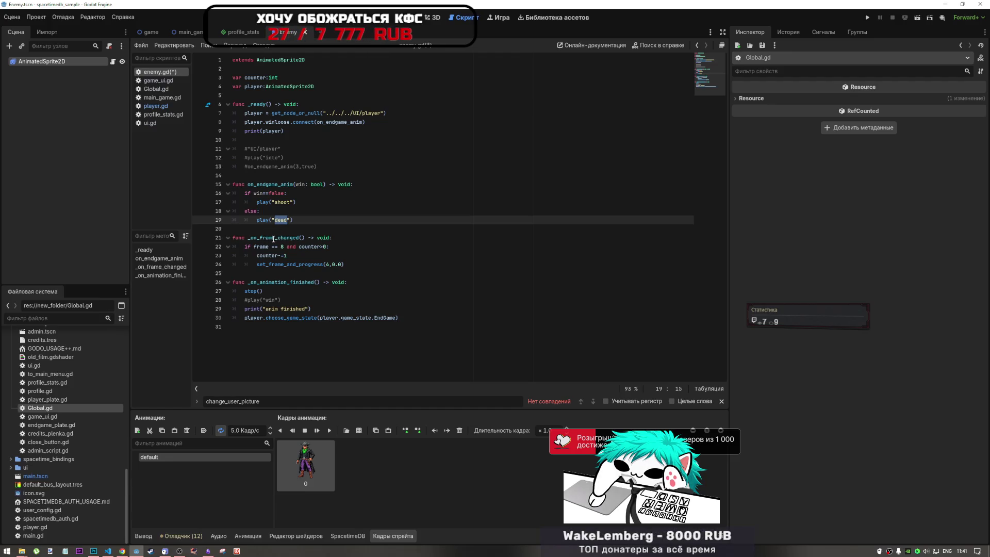
click(266, 212)
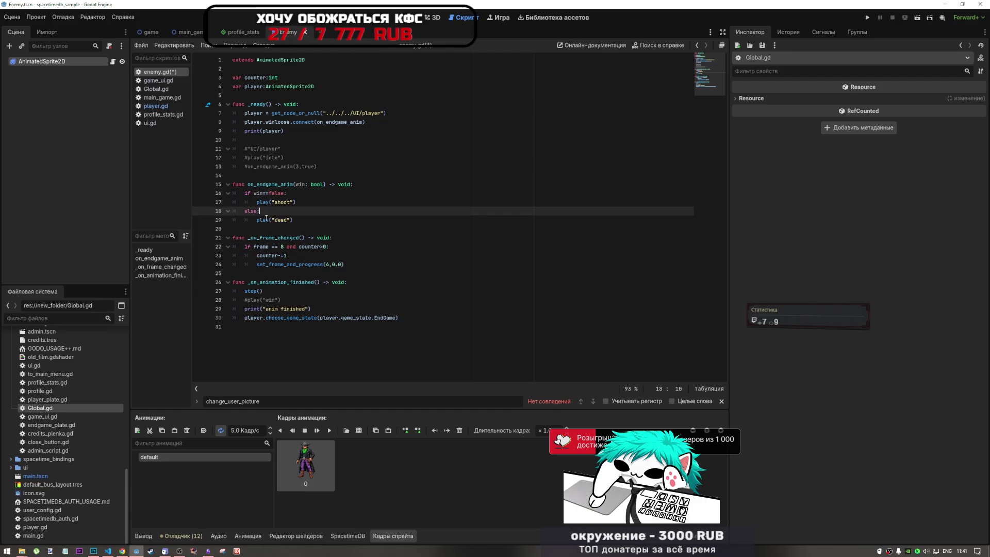
mouse_move(266, 219)
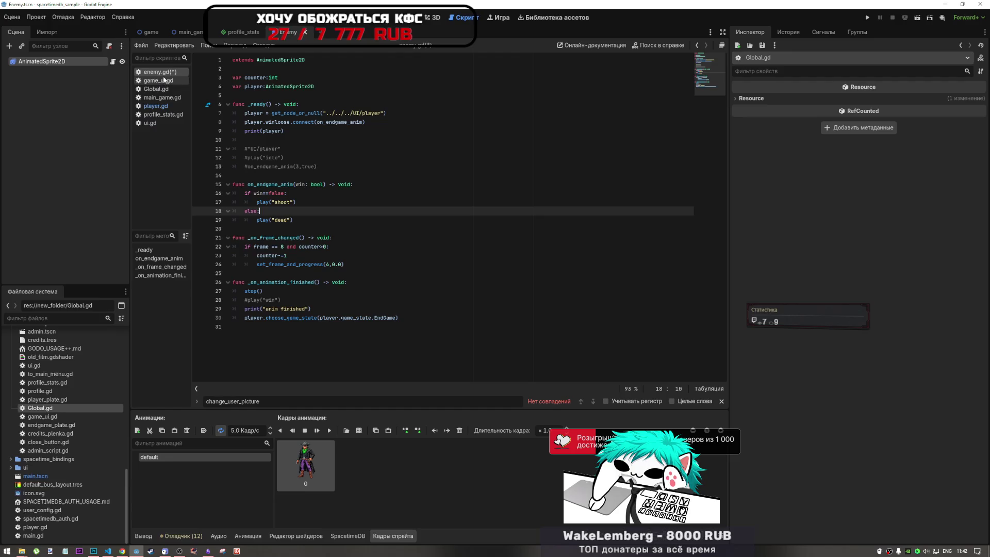
- Open player.gd and inspect the _on_frame_changed code around lines 25–27
click(155, 106)
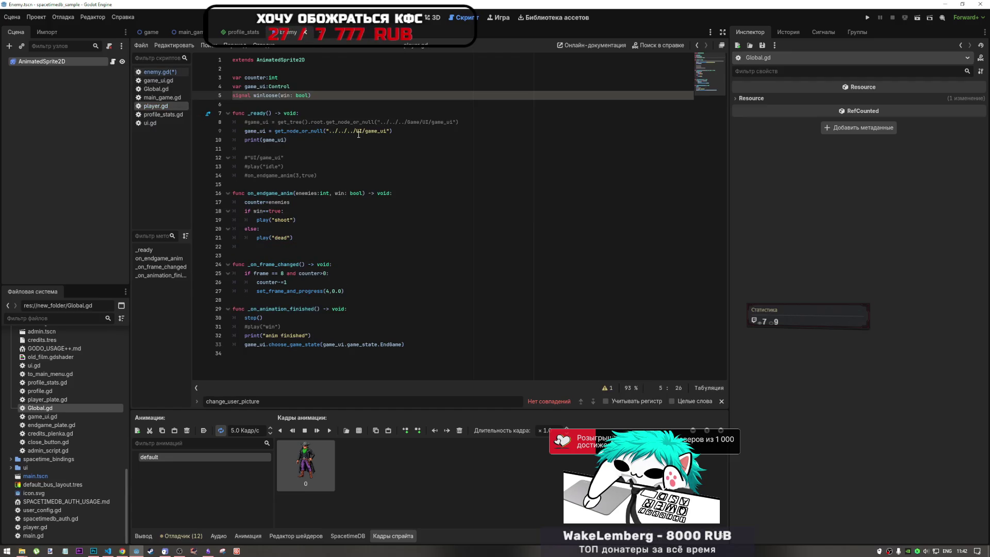
click(315, 291)
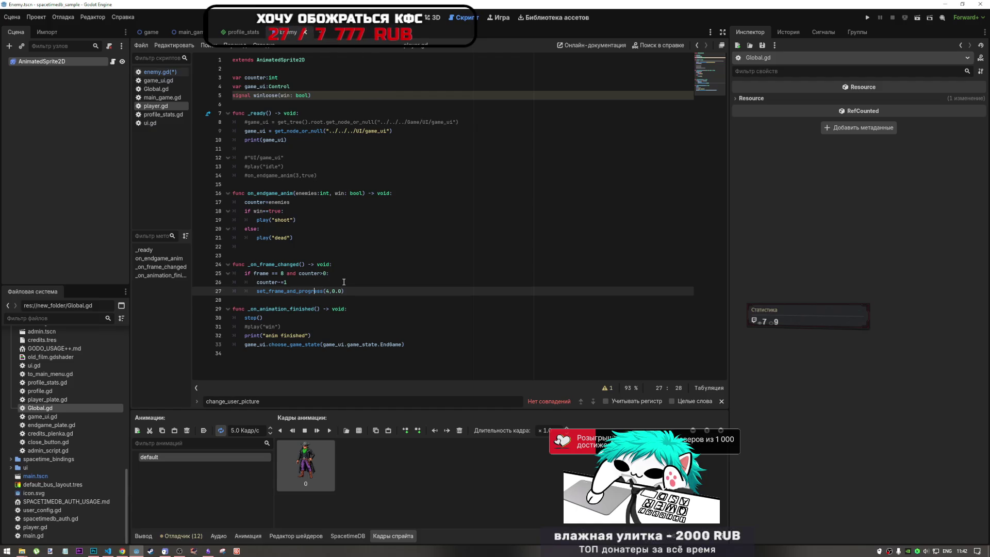
drag(260, 274, 291, 273)
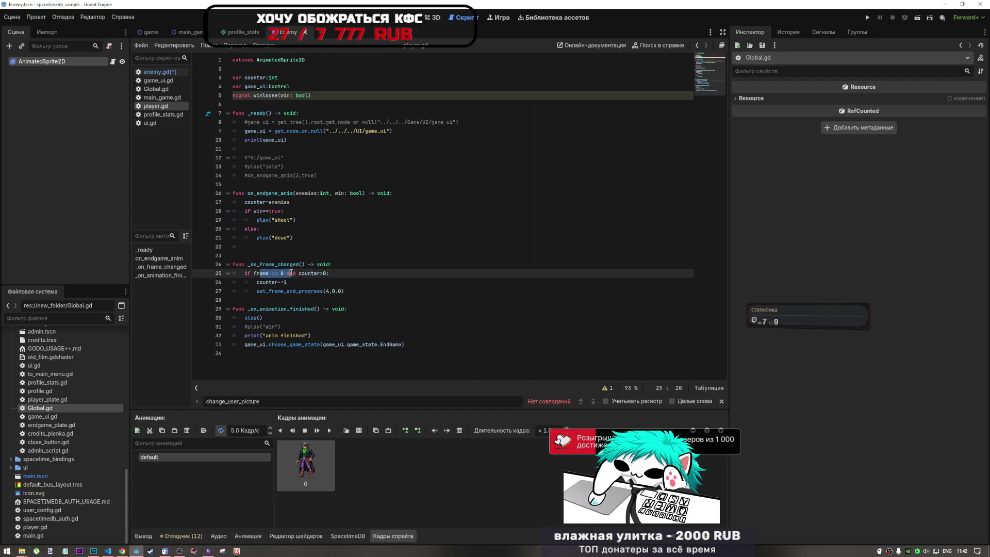
key(End)
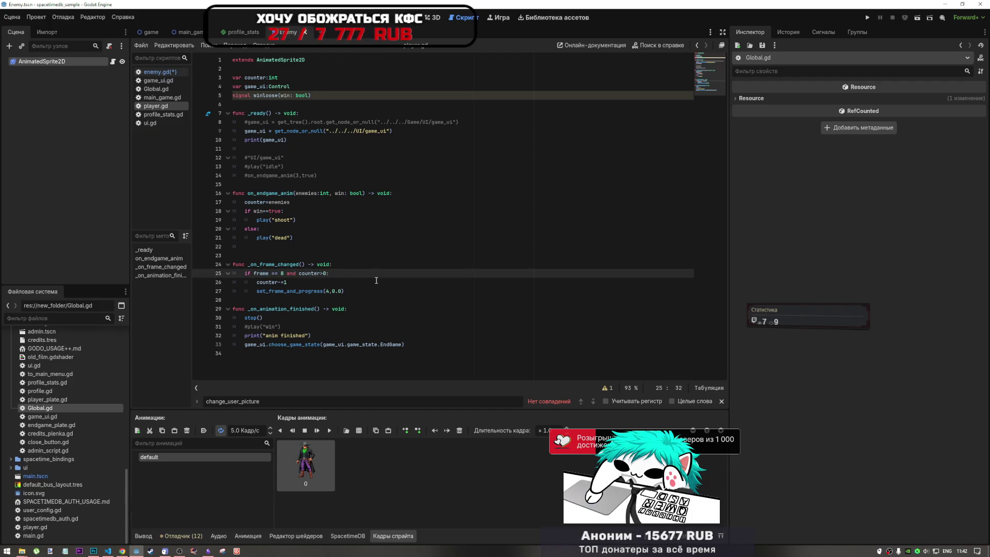
drag(309, 131, 289, 140)
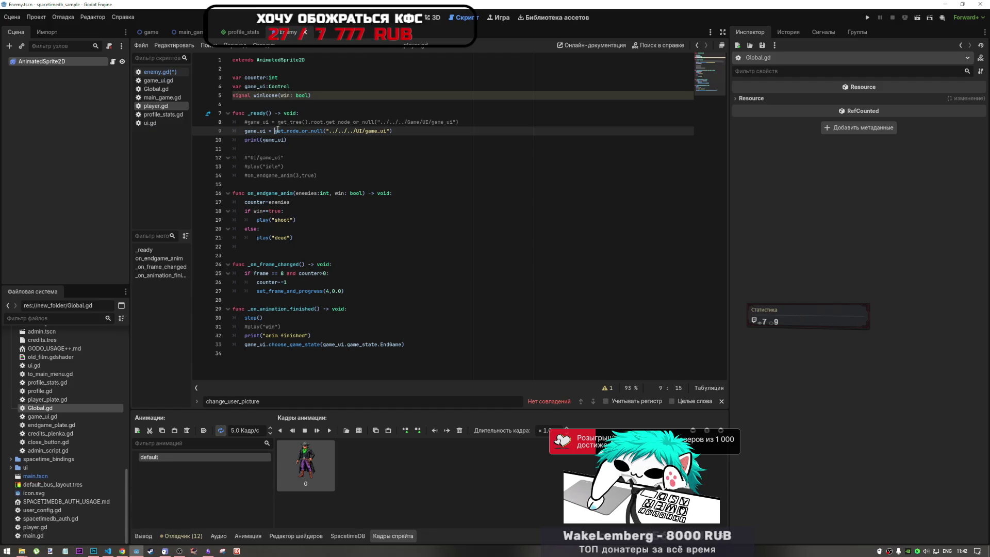
click(295, 203)
key(shift+End)
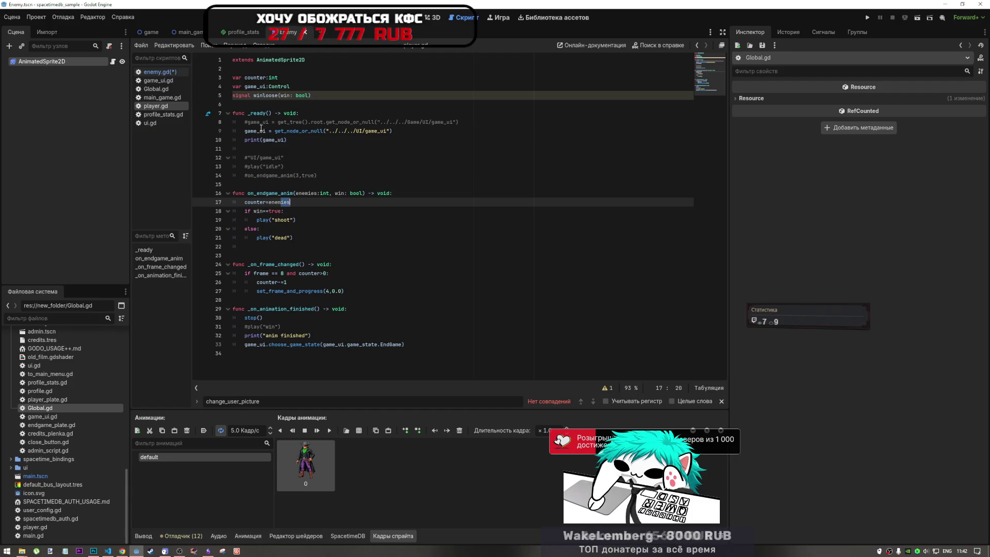
- Undo the last change and compare enemy.gd's connect line and on_endgame_anim code
key(ctrl+z)
key(ctrl+z)
key(ctrl+z)
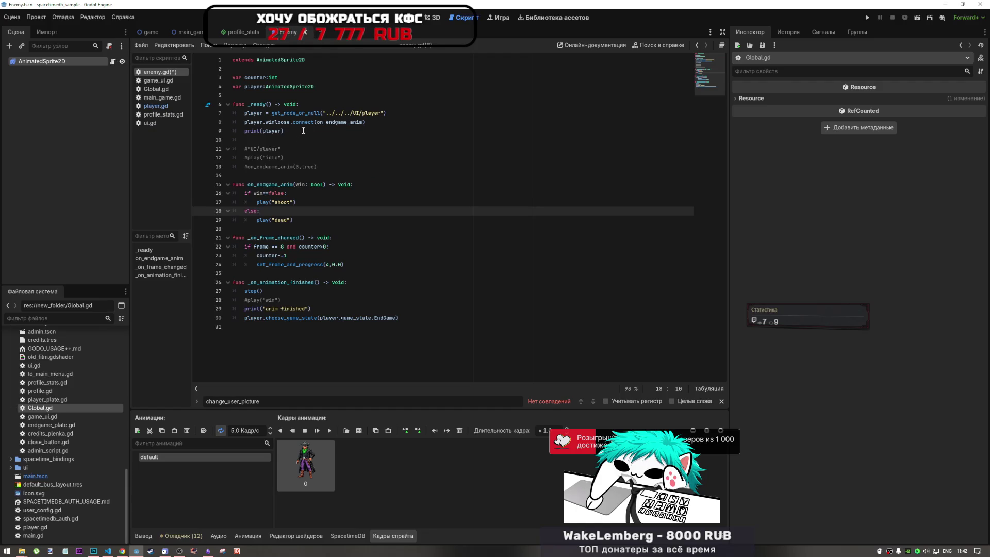
mouse_move(312, 115)
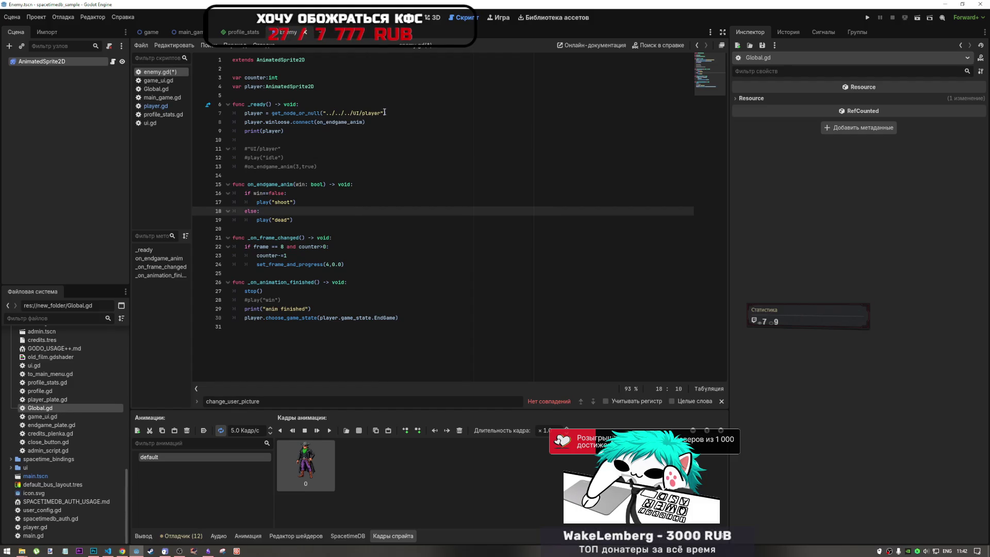
click(367, 121)
click(323, 184)
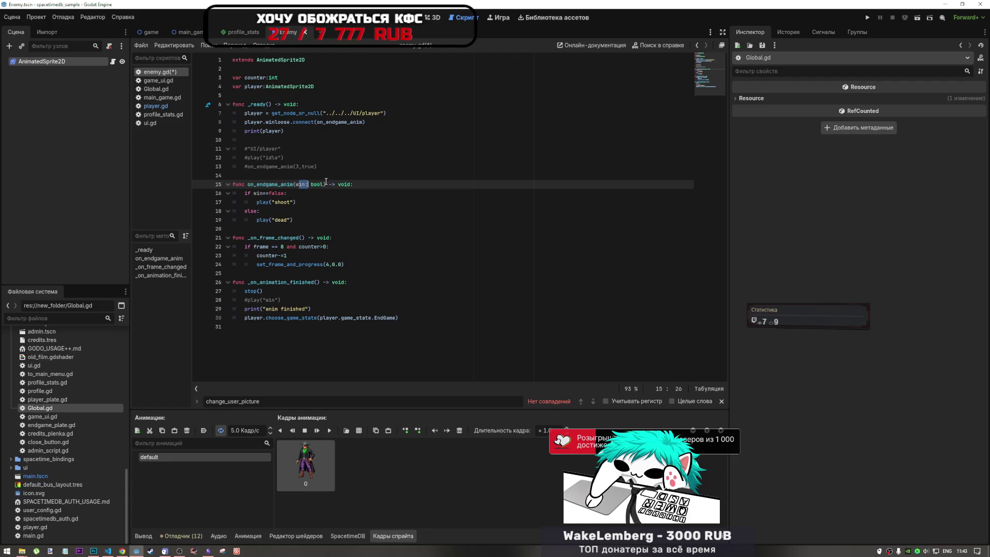
click(271, 203)
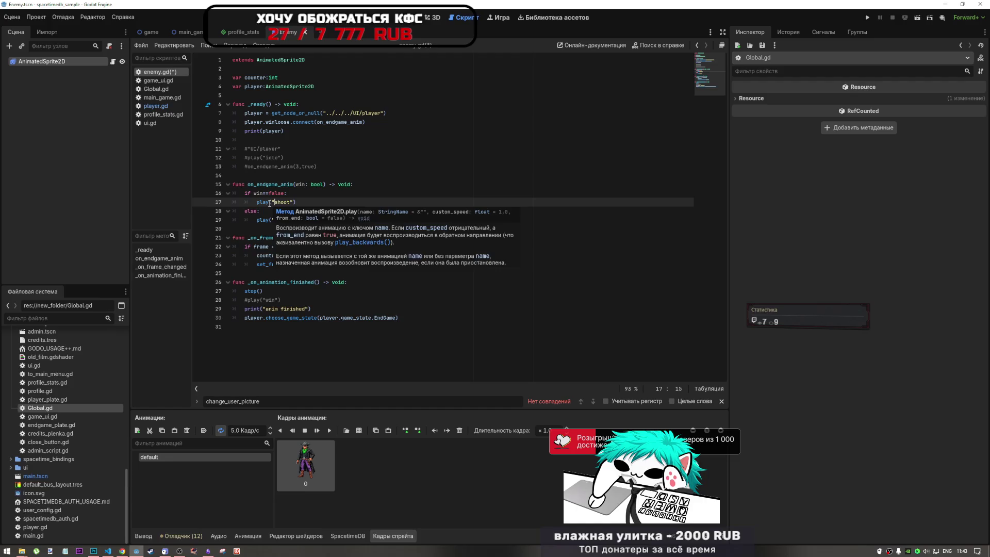
- In player.gd, insert a new indented line after set_frame_and_progress(4,0.0) on line 27
click(180, 106)
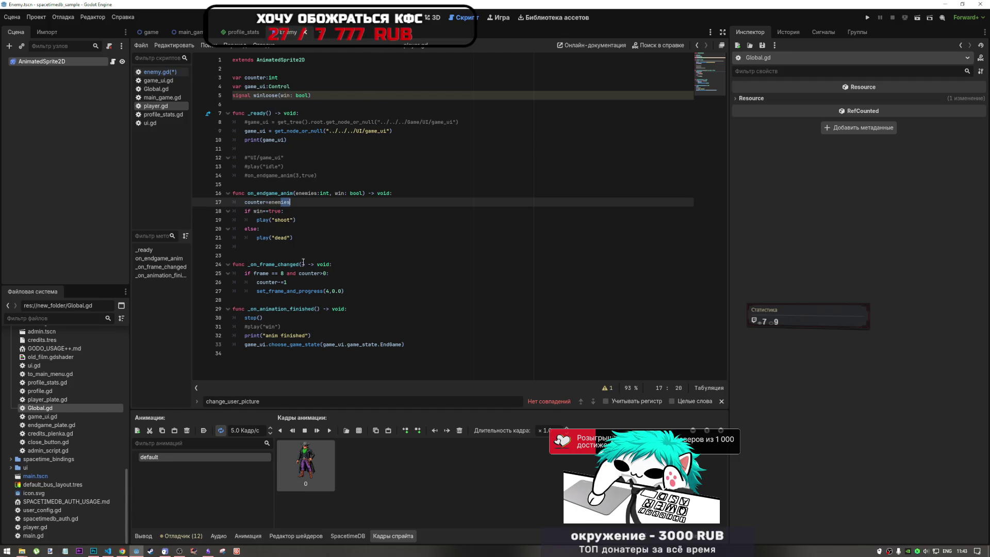
click(256, 95)
click(267, 208)
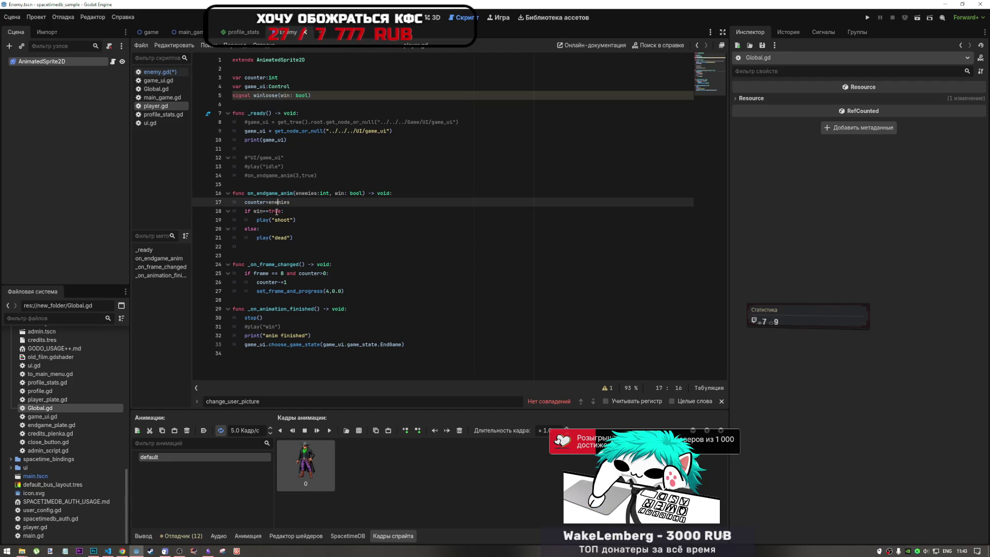
drag(323, 291, 304, 301)
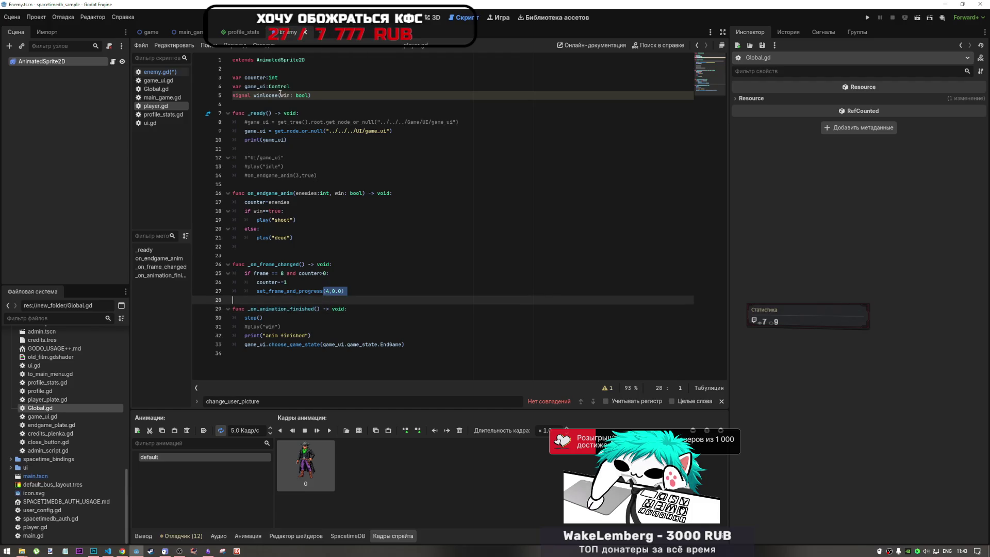
click(361, 292)
key(Return)
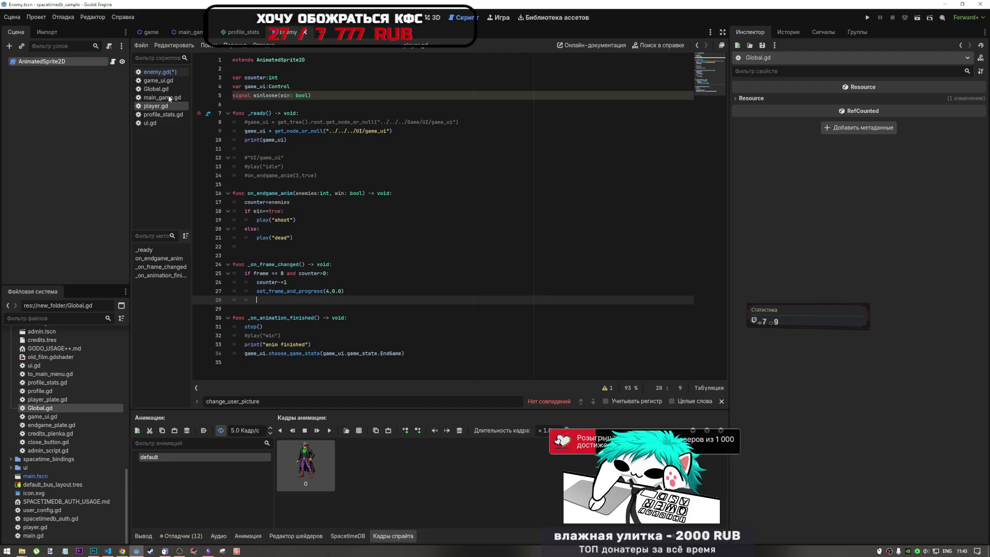
key(alt+Tab)
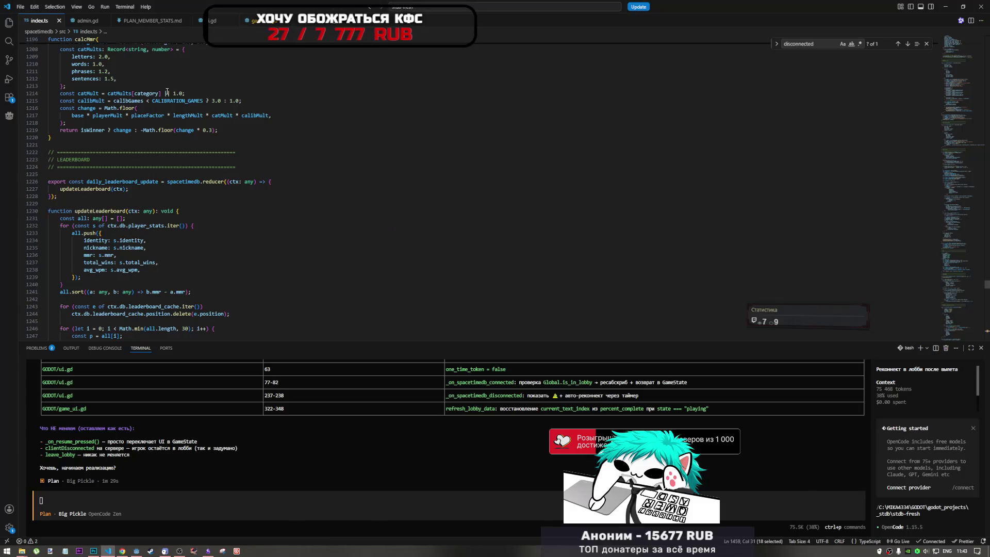
- Review DeepSeek's enemy_died.emit(1) example, then return to player.gd's winloose signal
key(alt+Tab)
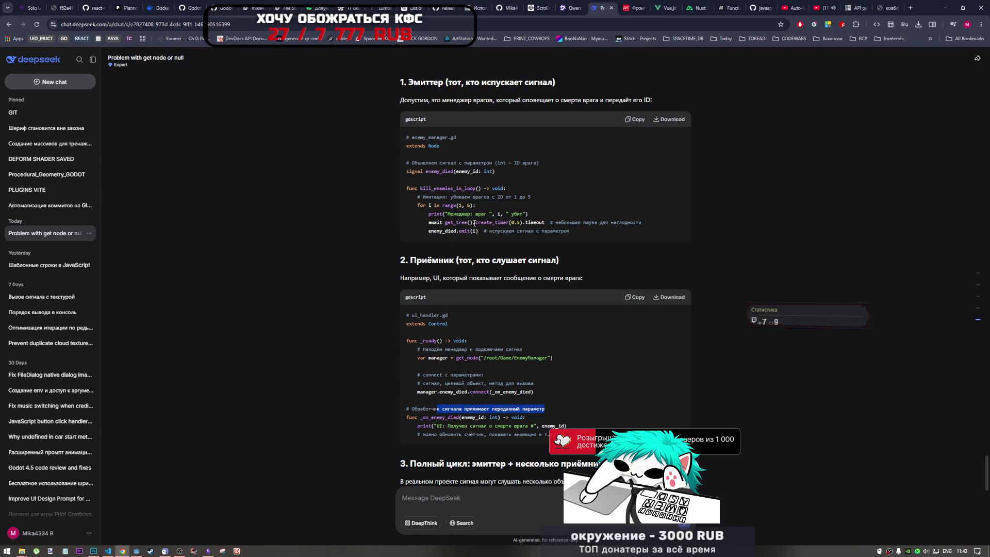
drag(481, 231, 428, 231)
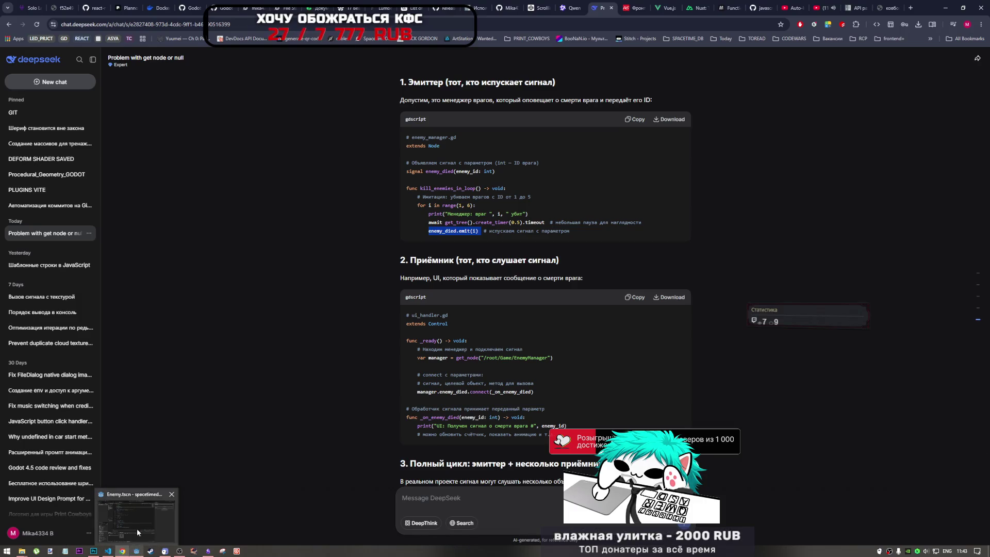
click(139, 534)
click(278, 96)
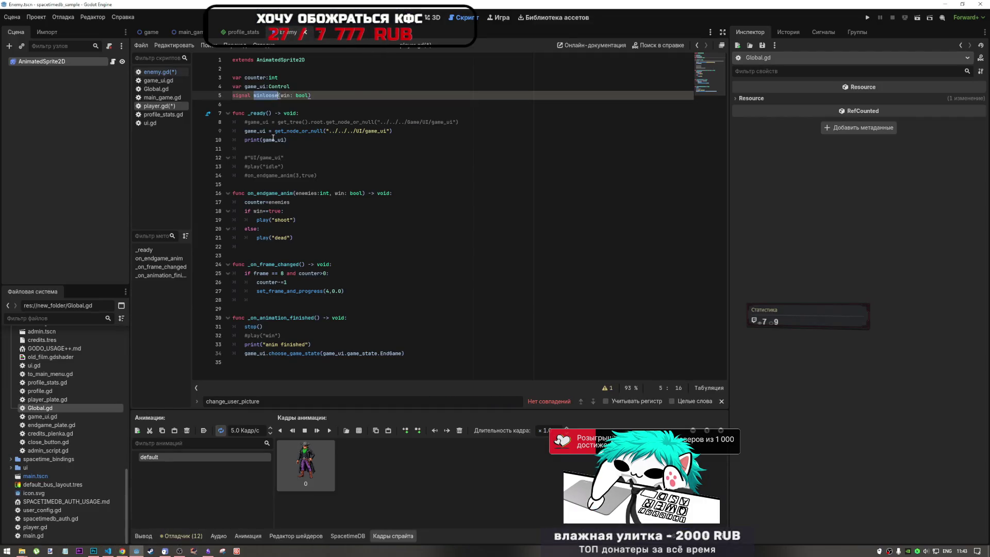
- Add winloose.emit() on line 28 of player.gd, right after set_frame_and_progress
click(423, 299)
text(winloose)
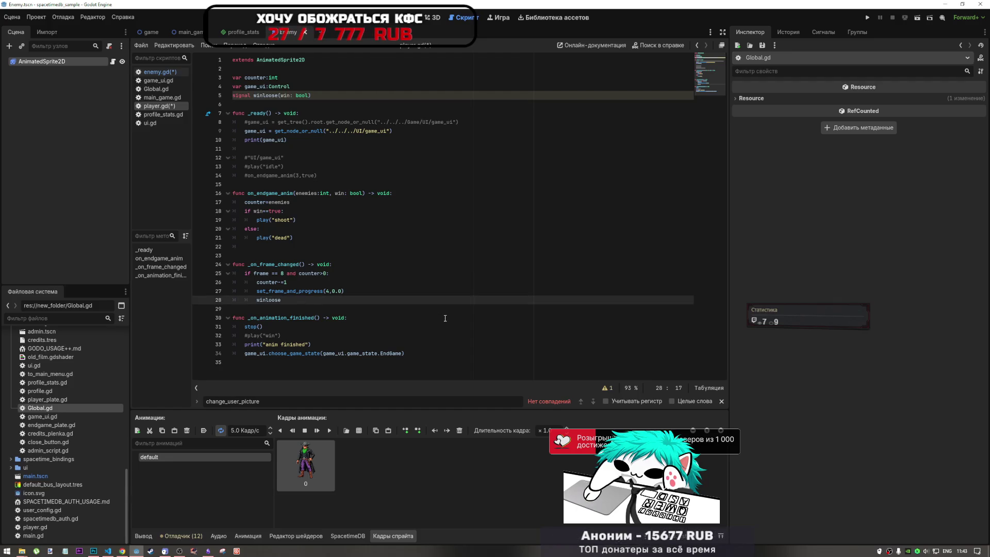
text(.emit()
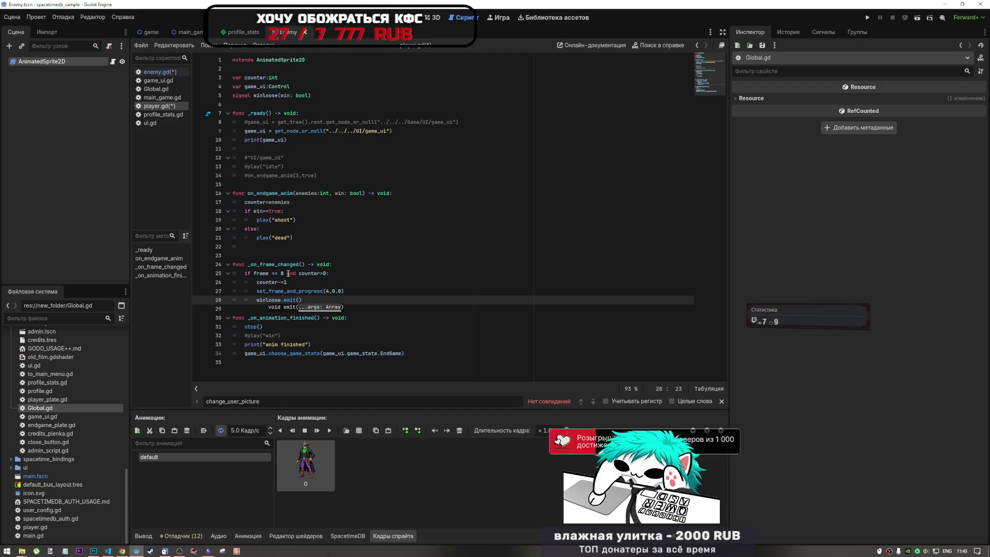
double_click(343, 193)
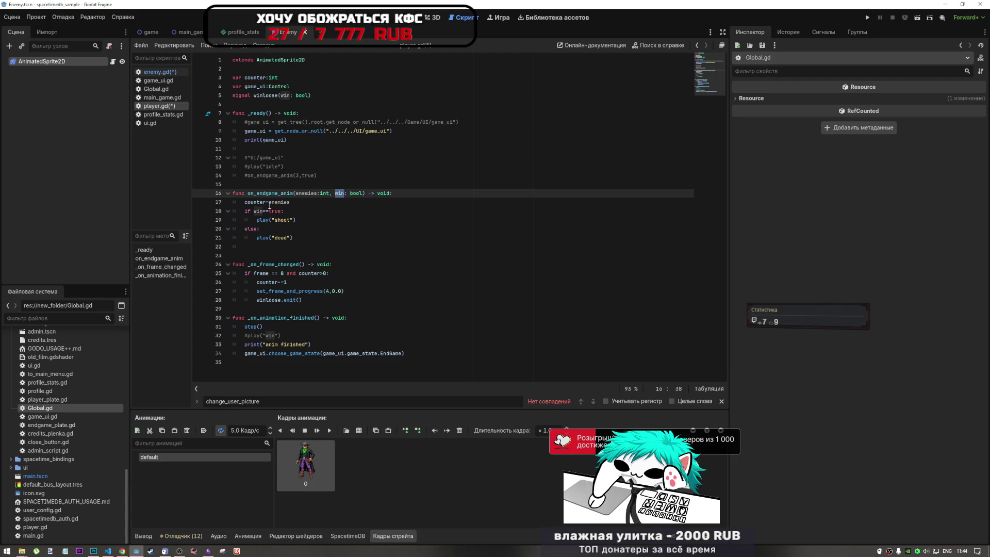
click(304, 104)
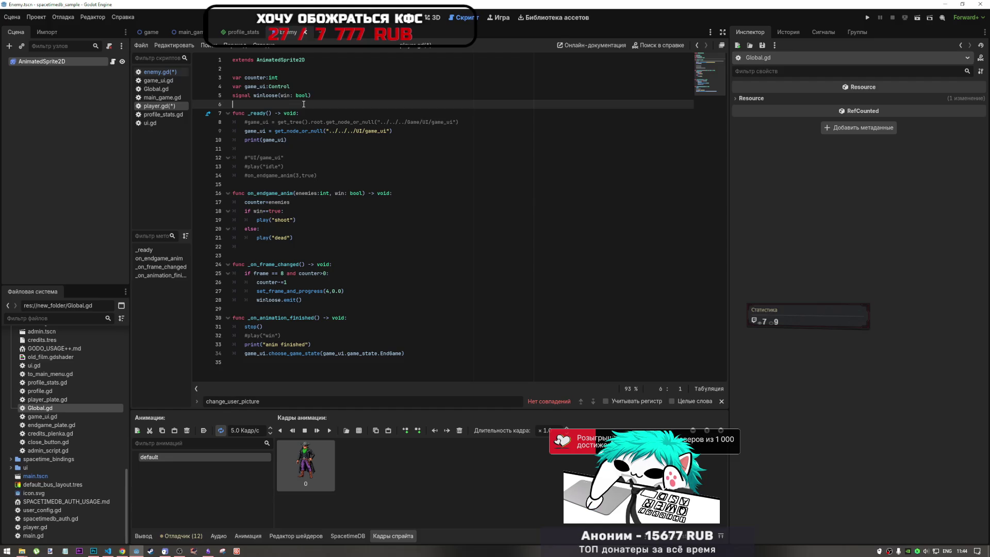
click(305, 86)
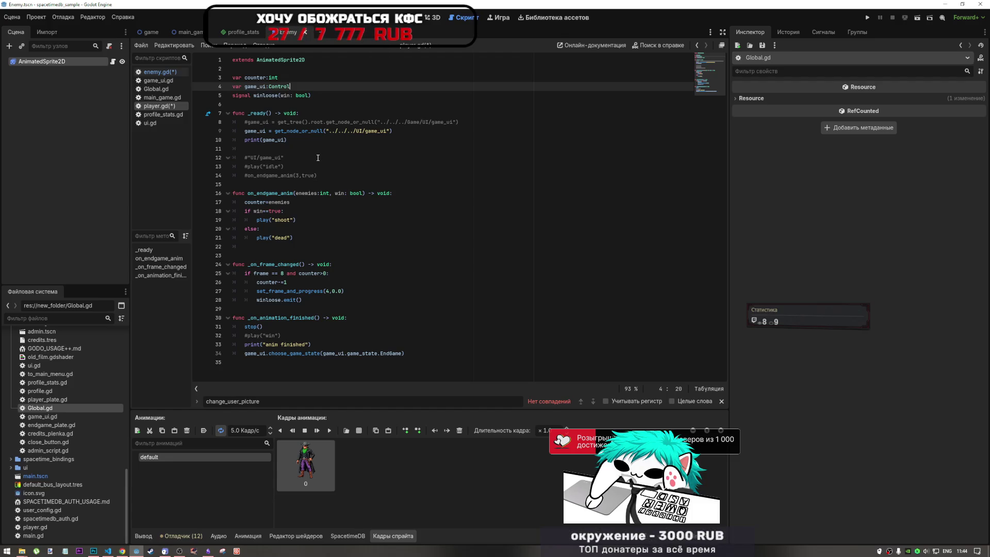
- Declare a 'var win: bool' variable and drop the bool type from the winloose signal parameter
key(Return)
text(va)
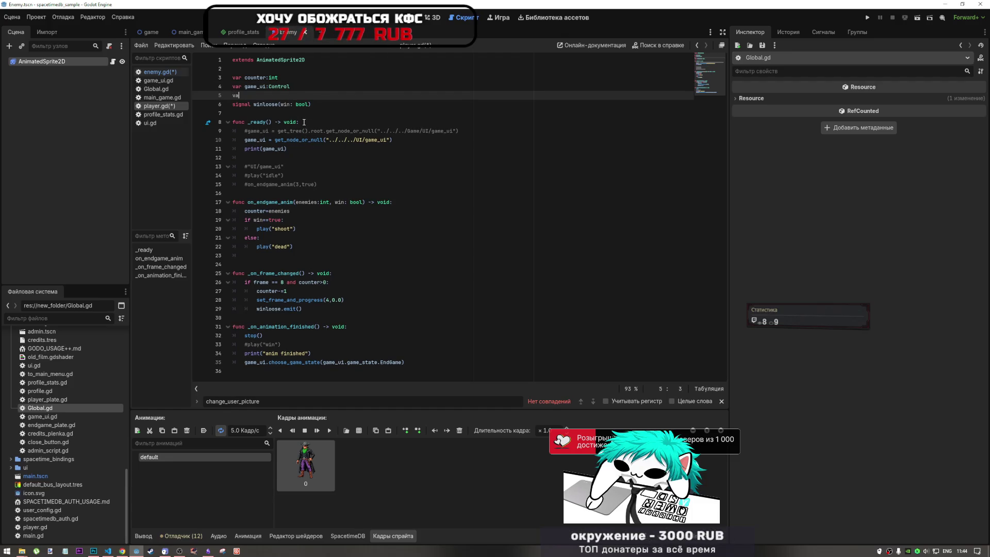
text(r win)
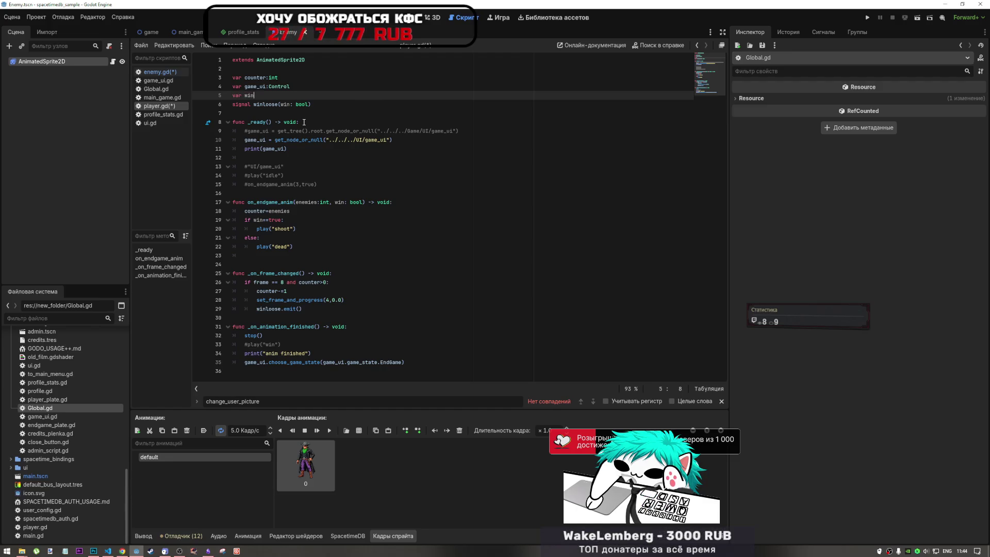
text(: bool)
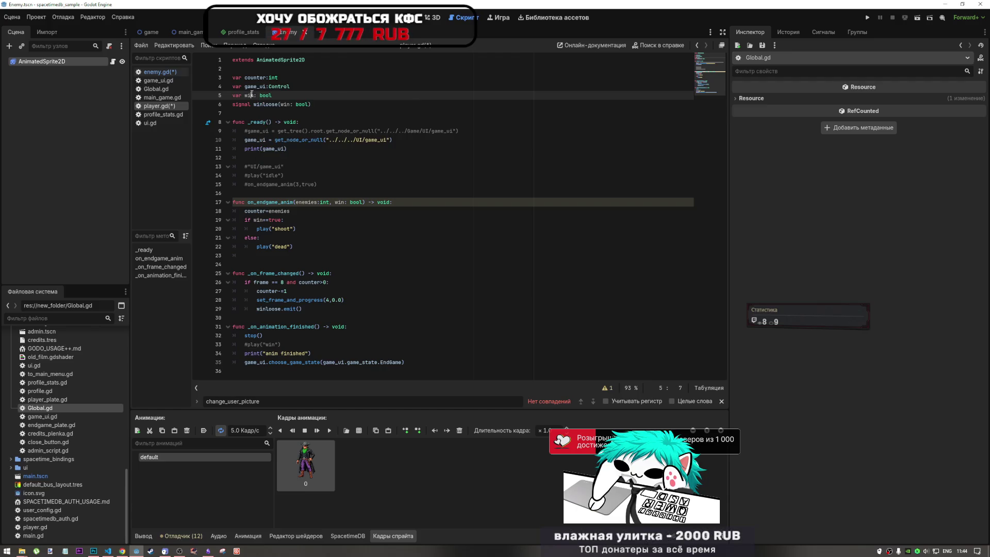
click(253, 96)
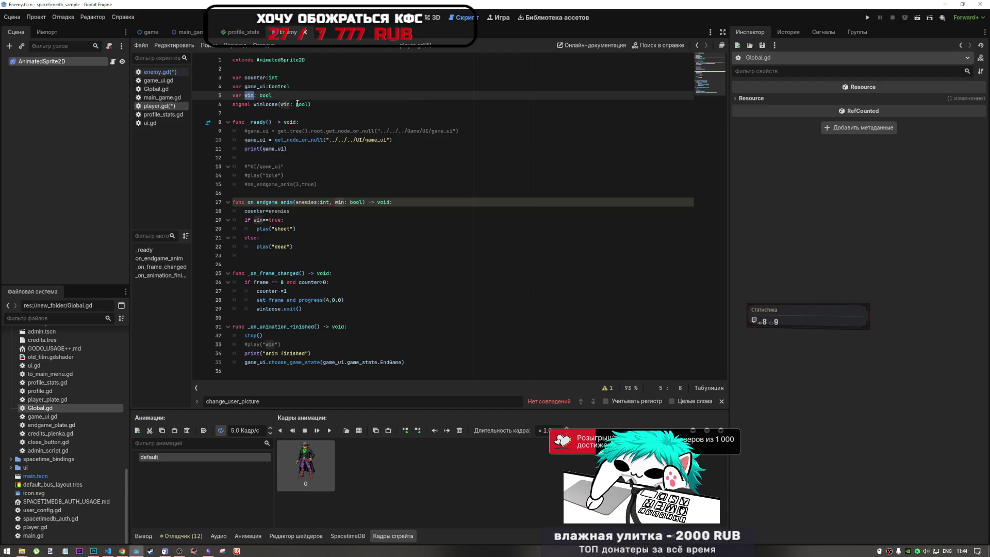
drag(309, 104, 283, 104)
key(BackSpace)
click(329, 166)
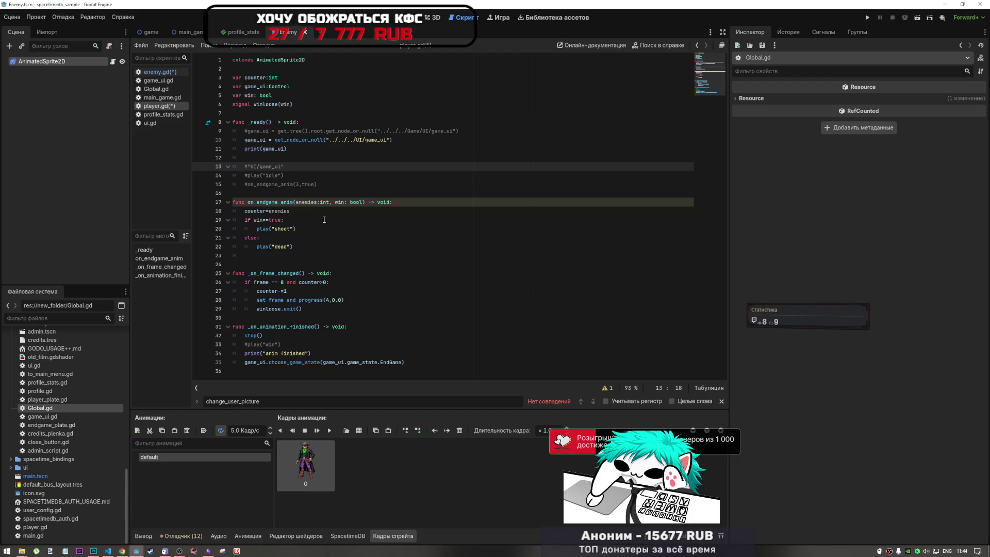
- Rename the on_endgame_anim parameter to winner and assign win = winner at the start of the function
click(359, 202)
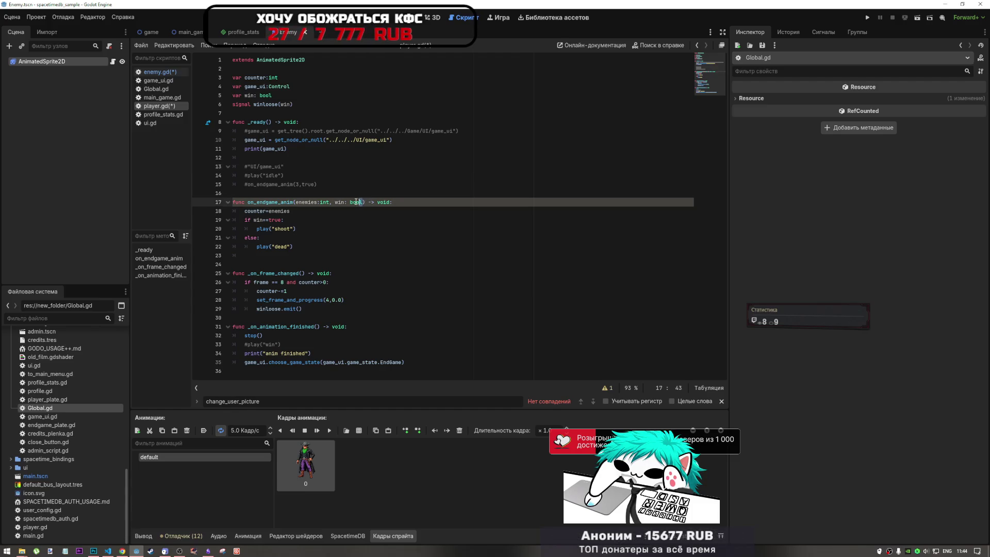
drag(359, 202, 348, 202)
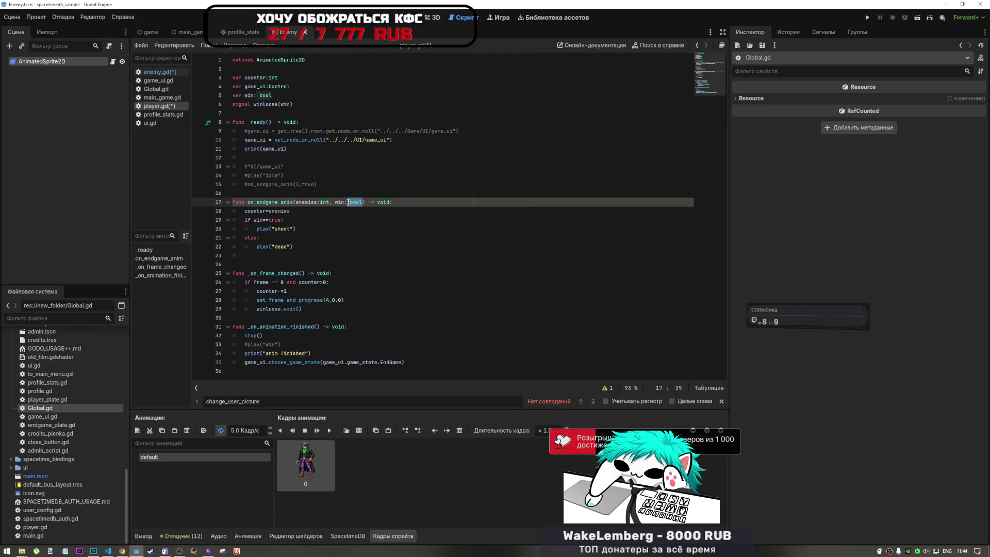
click(344, 201)
text(ner)
click(262, 220)
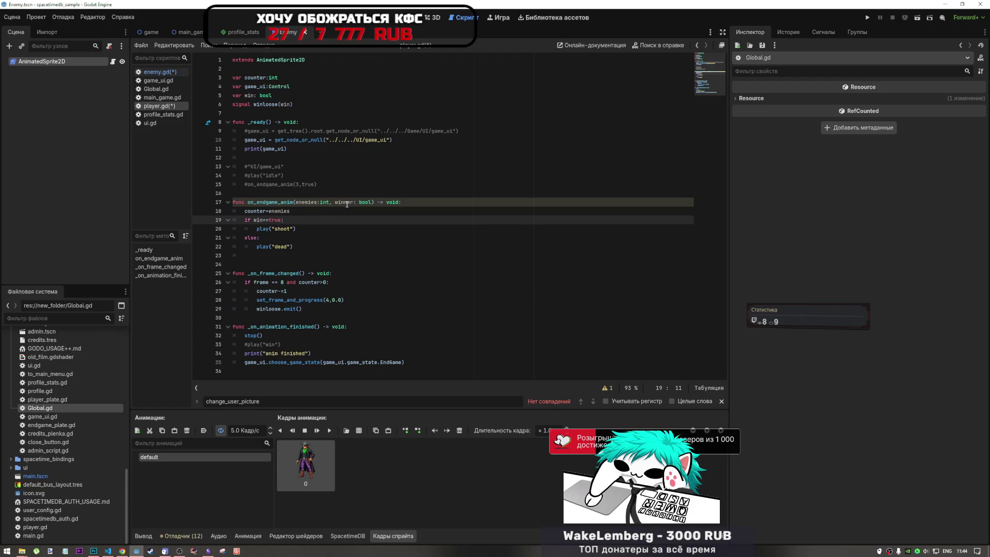
click(606, 389)
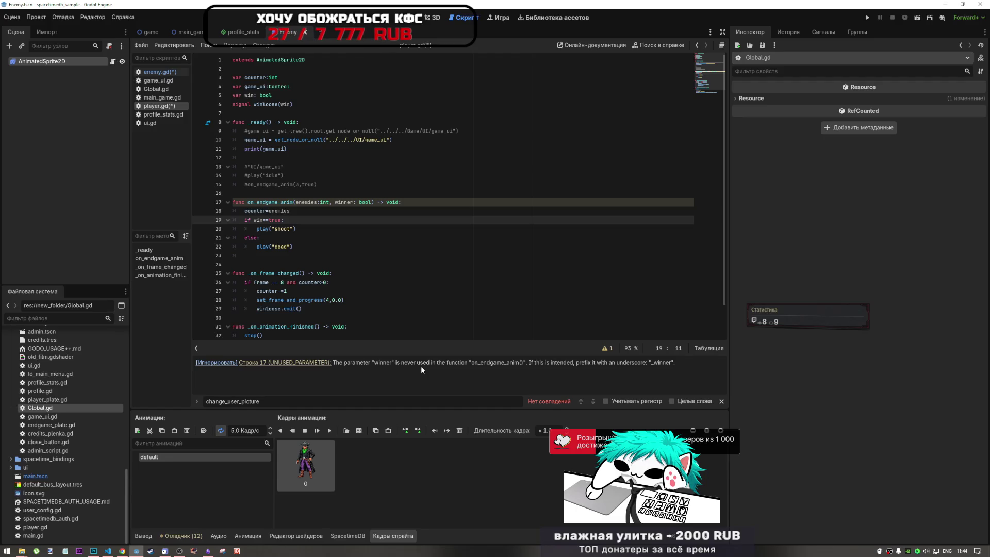
click(256, 220)
double_click(257, 220)
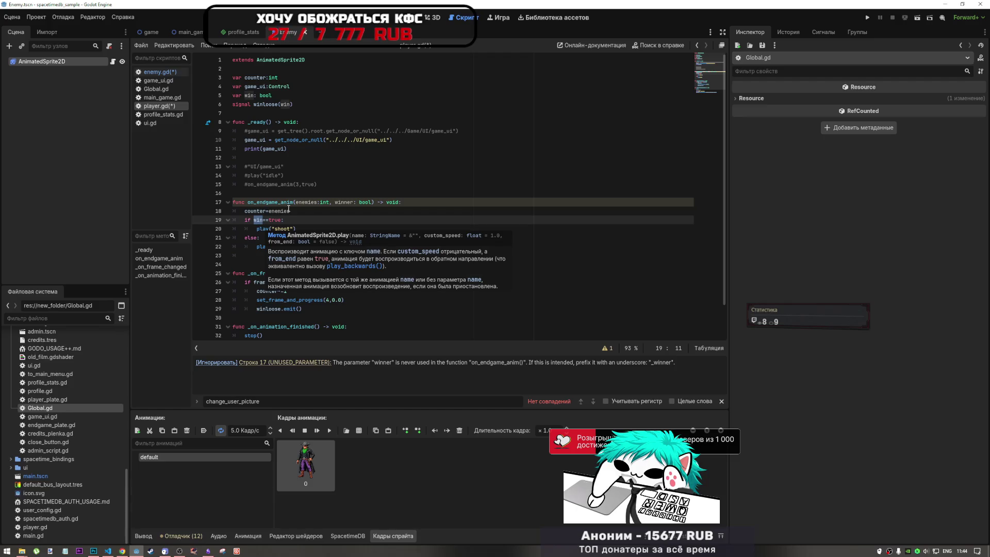
click(453, 204)
key(Return)
text(win =)
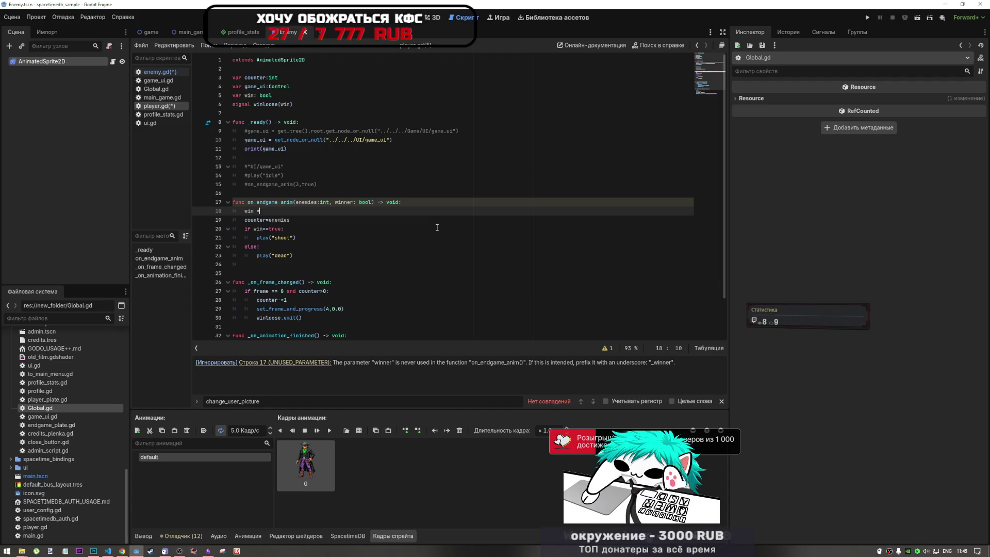
text( winner)
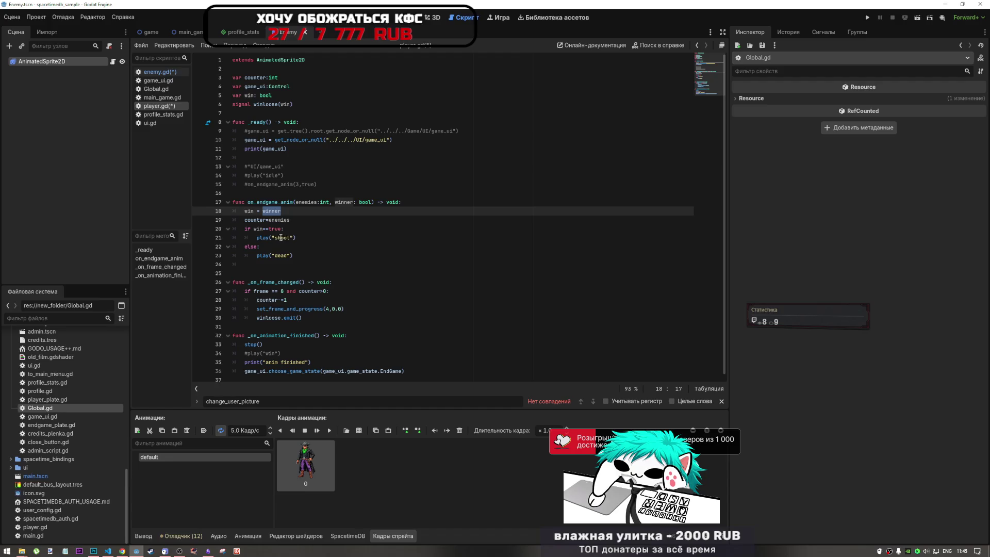
- Emit the signal as winloose.emit(win), save player.gd, and open enemy.gd
click(301, 318)
text(win)
click(320, 334)
click(348, 319)
text())
key(ctrl+s)
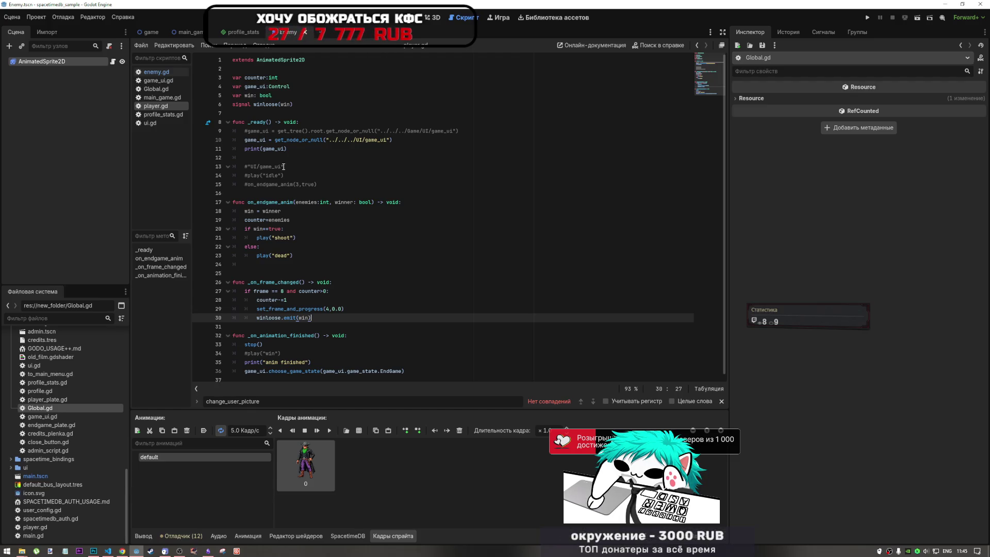
click(160, 72)
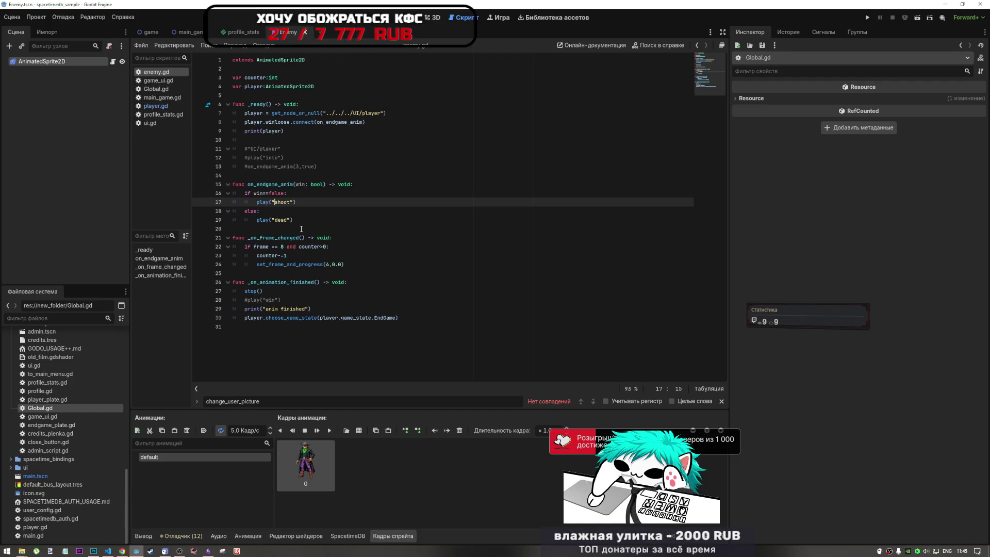
- Move the stop() call from _on_animation_finished to the end of on_endgame_anim
drag(299, 185, 314, 184)
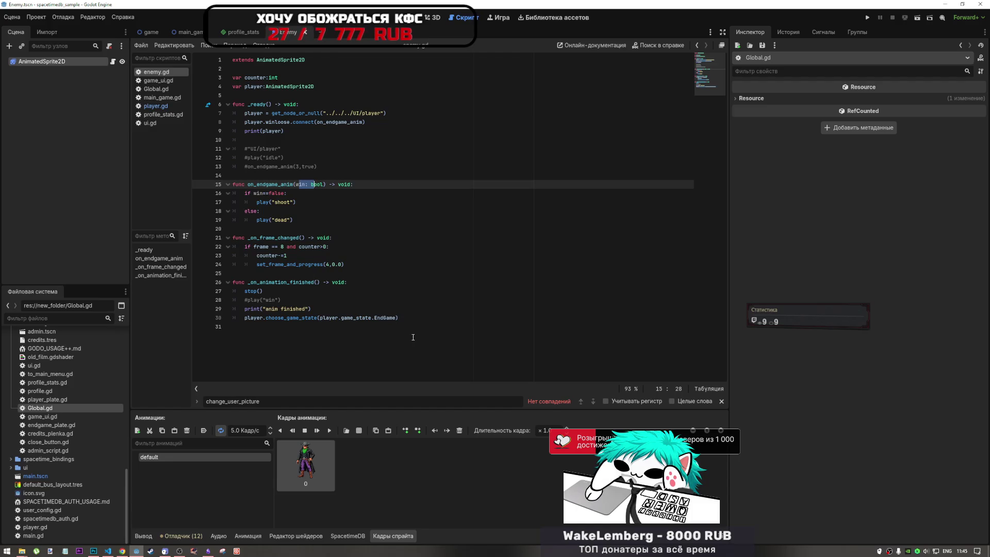
drag(415, 325, 233, 229)
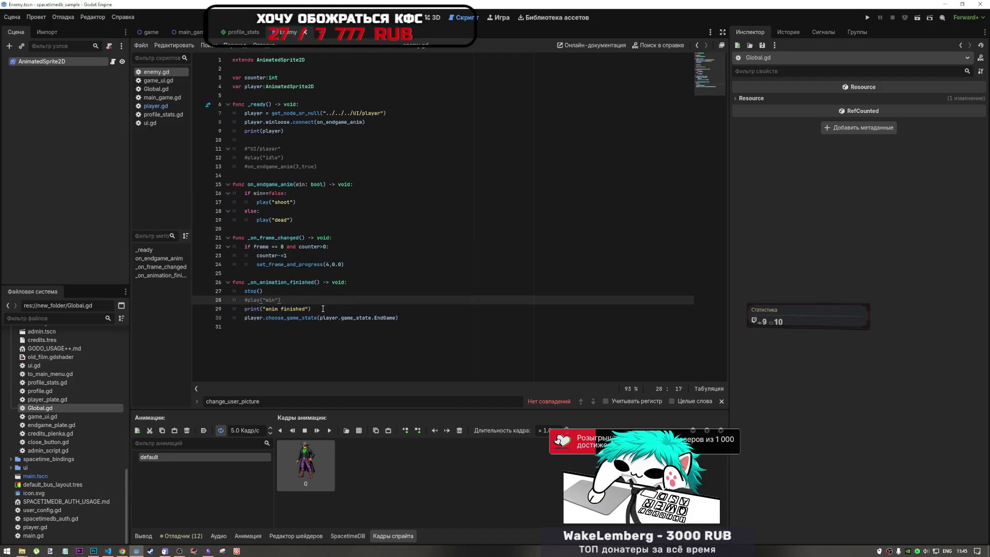
drag(263, 291, 245, 291)
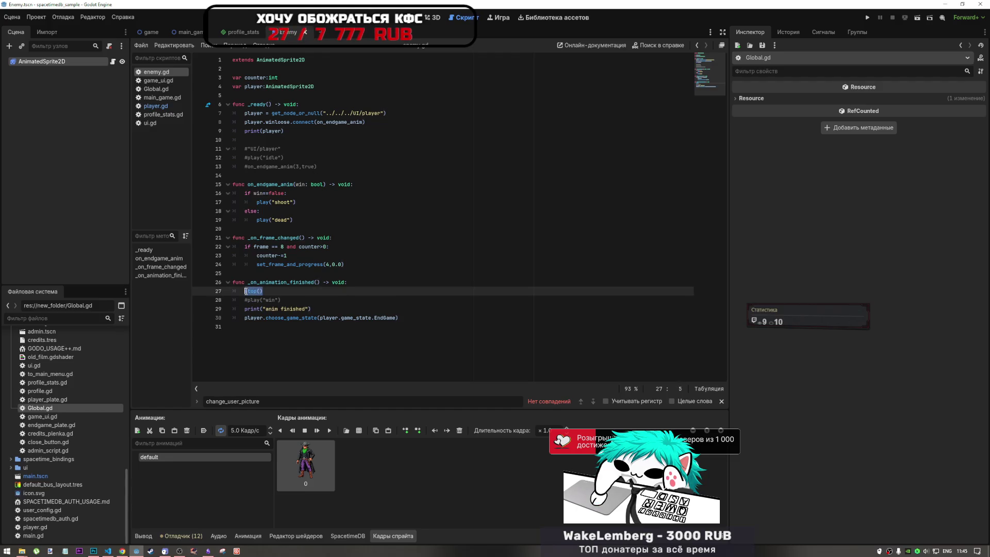
key(ctrl+x)
click(287, 228)
key(Return)
key(ctrl+v)
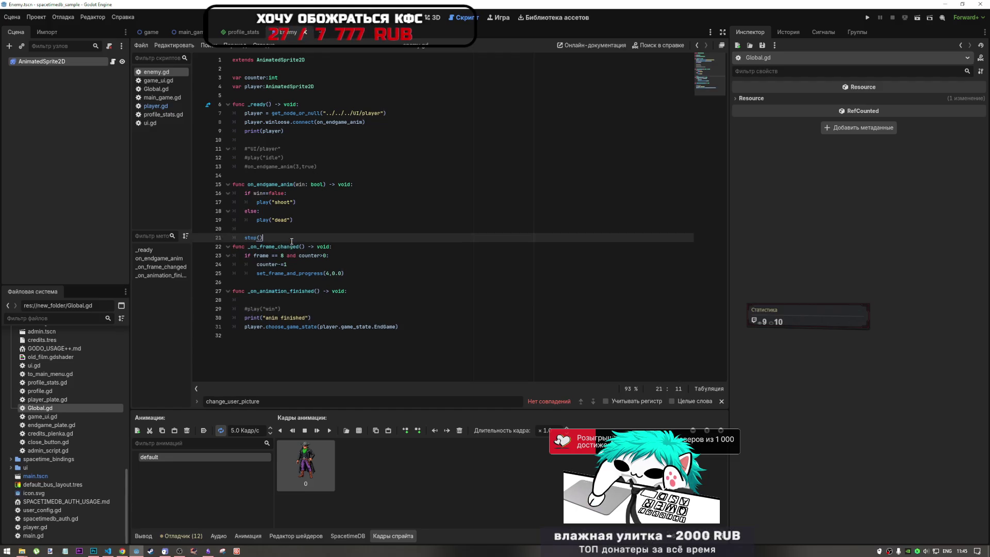
- Delete the _on_frame_changed and _on_animation_finished functions from enemy.gd
key(Down)
key(Home)
key(shift+Down)
key(ctrl+shift+End)
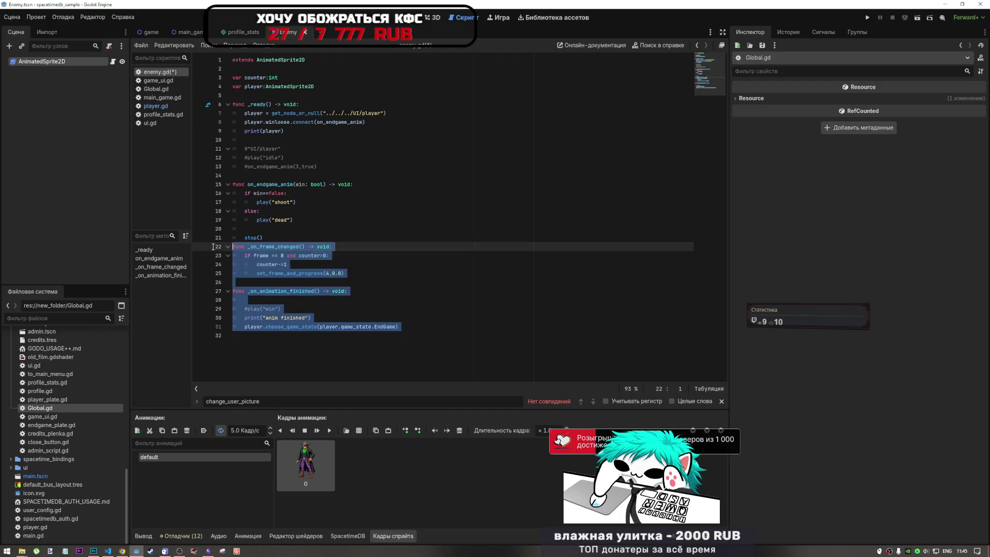
key(Delete)
key(ctrl+z)
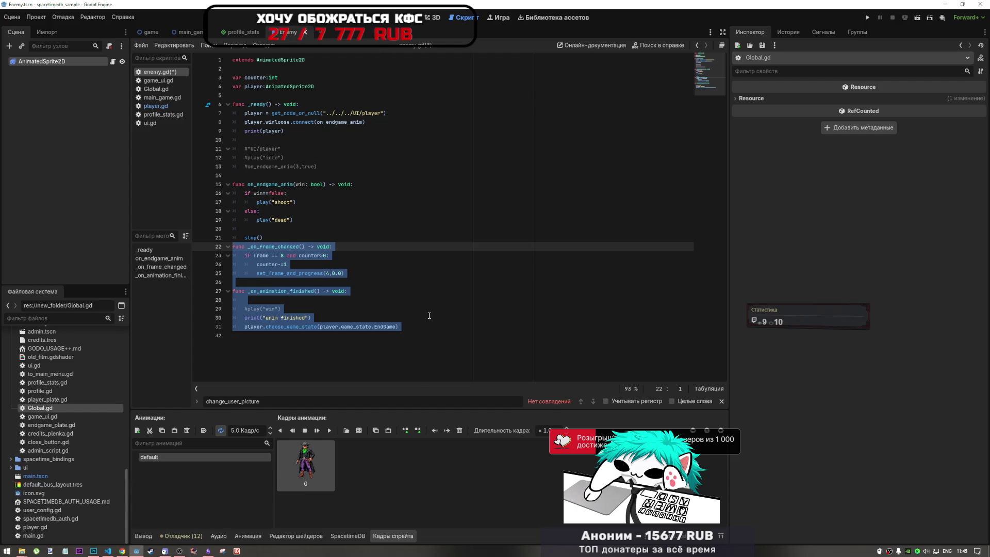
key(Delete)
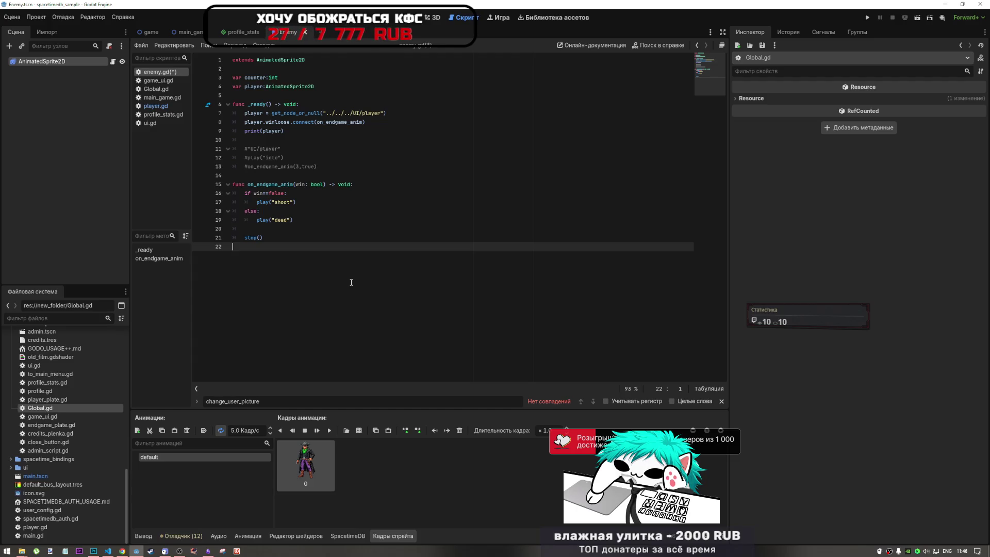
- Delete the commented-out lines 11–14 in enemy.gd's _ready function
click(304, 201)
click(304, 229)
click(284, 131)
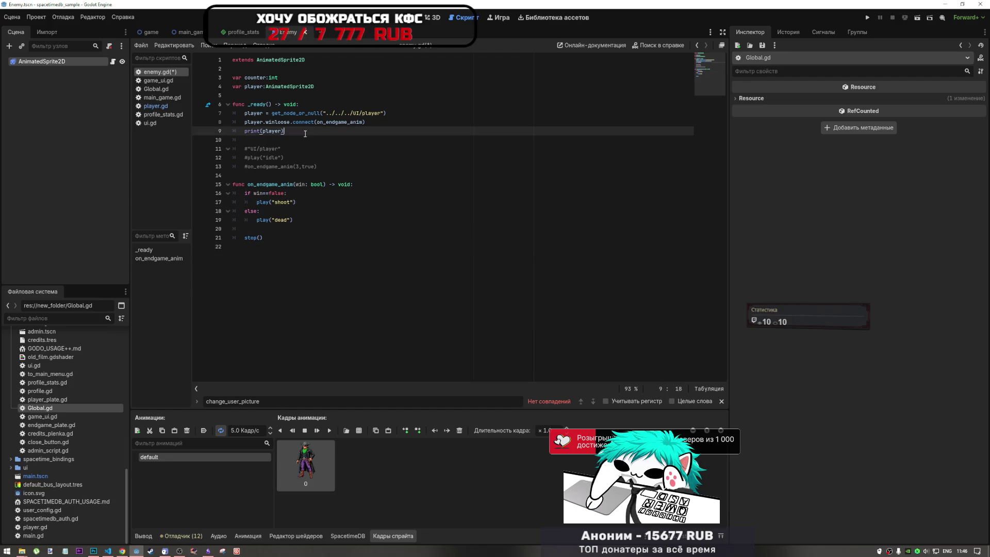
mouse_move(284, 130)
mouse_down()
mouse_move(221, 132)
mouse_move(360, 122)
mouse_up()
click(298, 122)
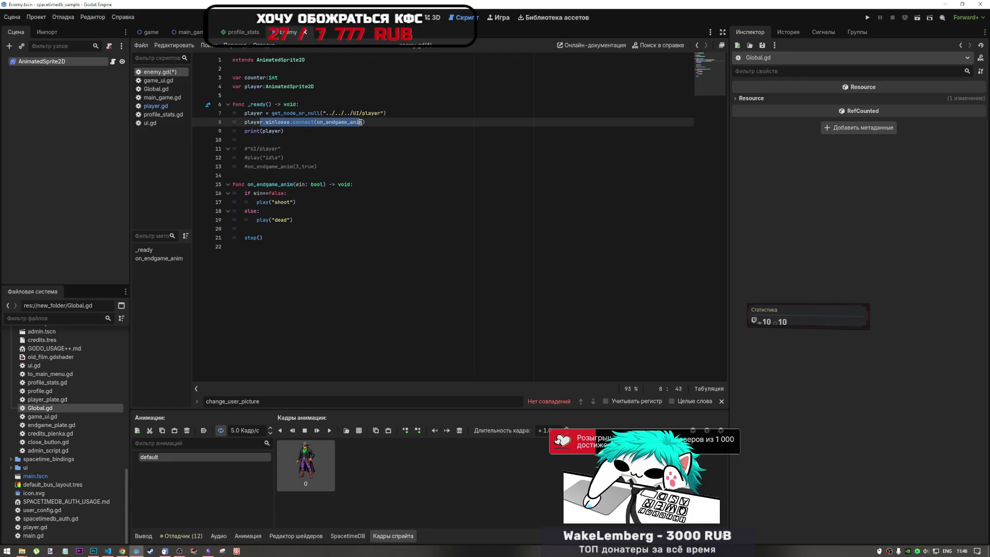
click(296, 131)
drag(245, 131, 278, 131)
click(284, 131)
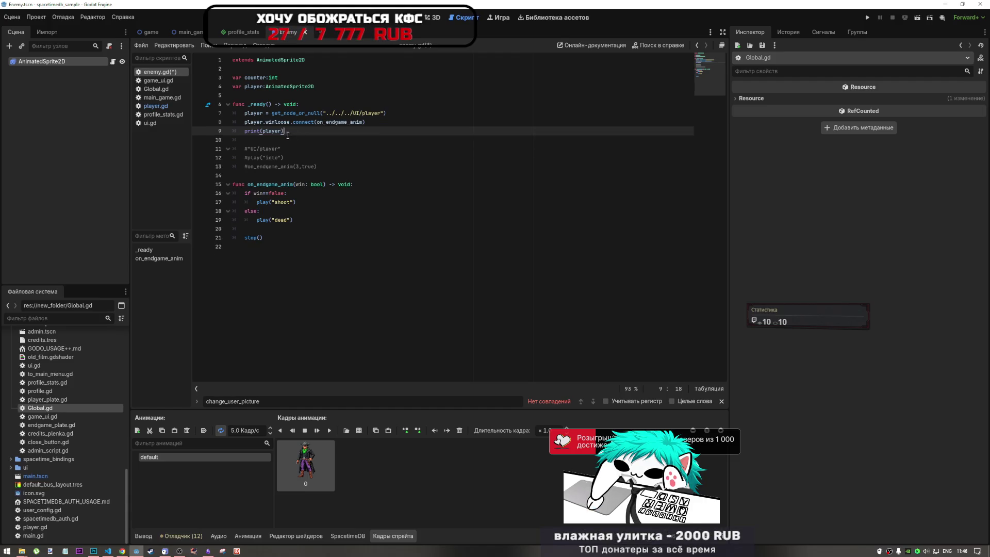
drag(243, 176, 232, 140)
key(BackSpace)
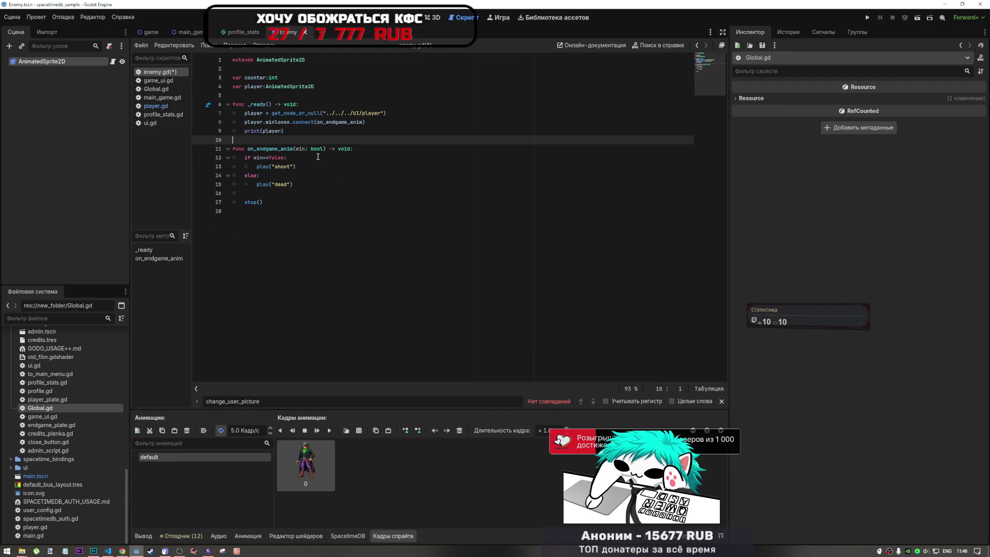
- Review the on_endgame_anim connect call and its function definition in enemy.gd
click(289, 193)
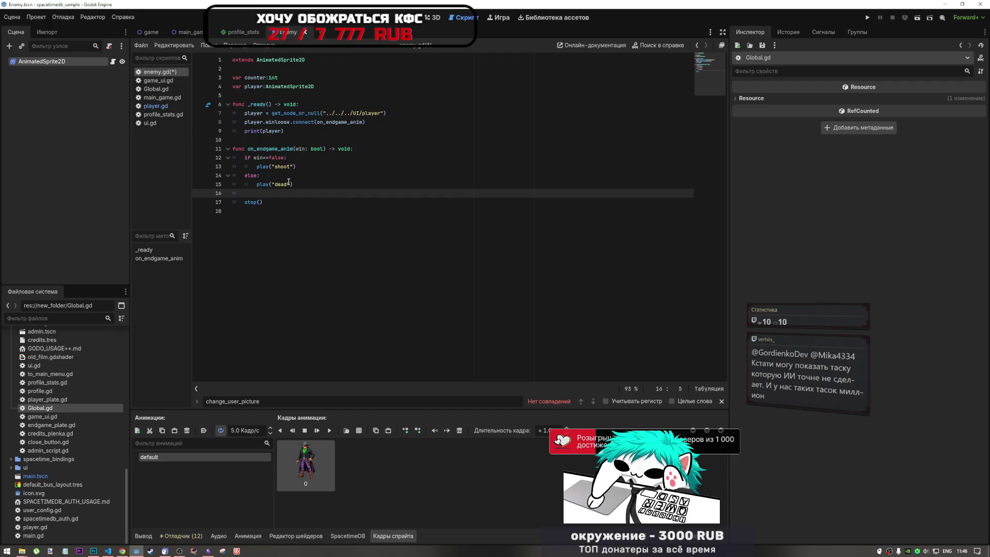
double_click(316, 122)
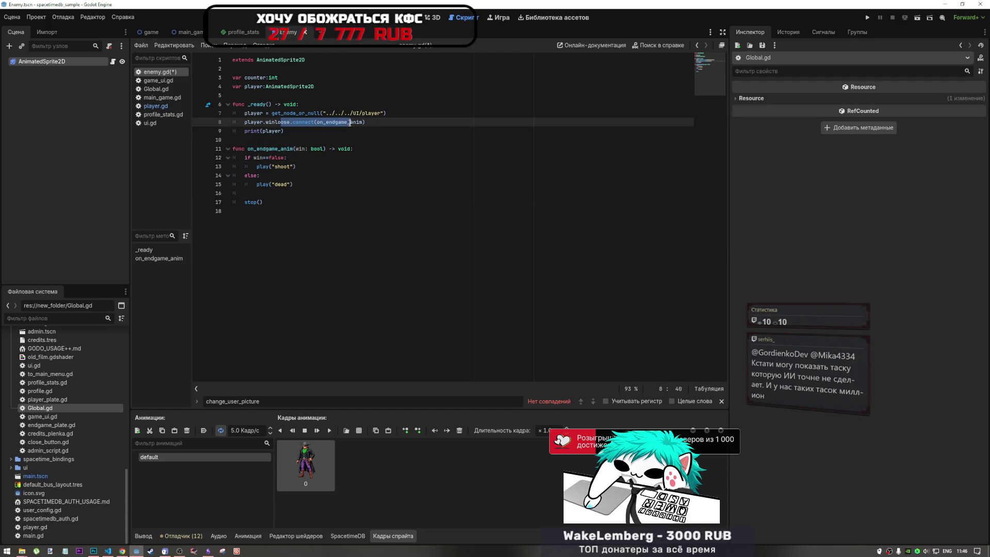
click(250, 148)
drag(249, 148, 324, 148)
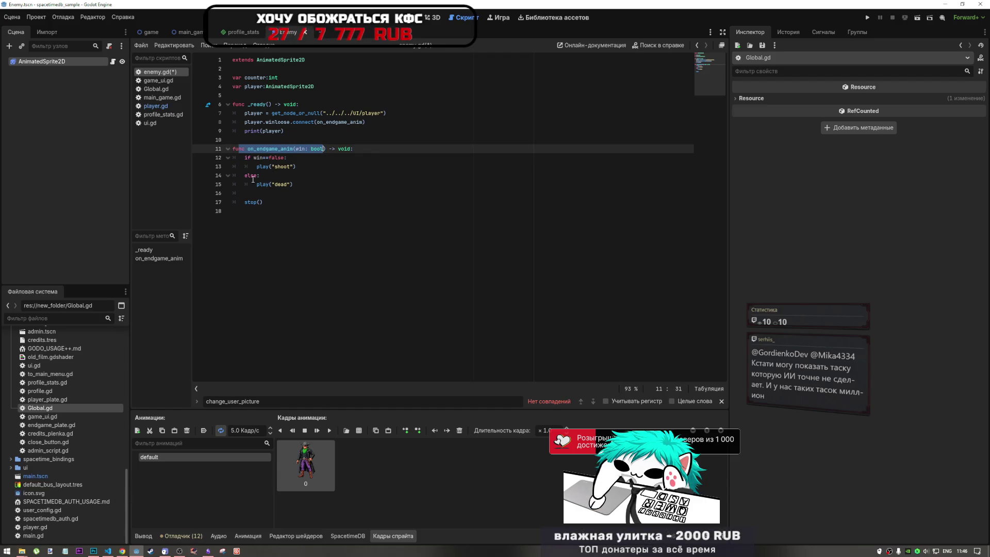
click(300, 165)
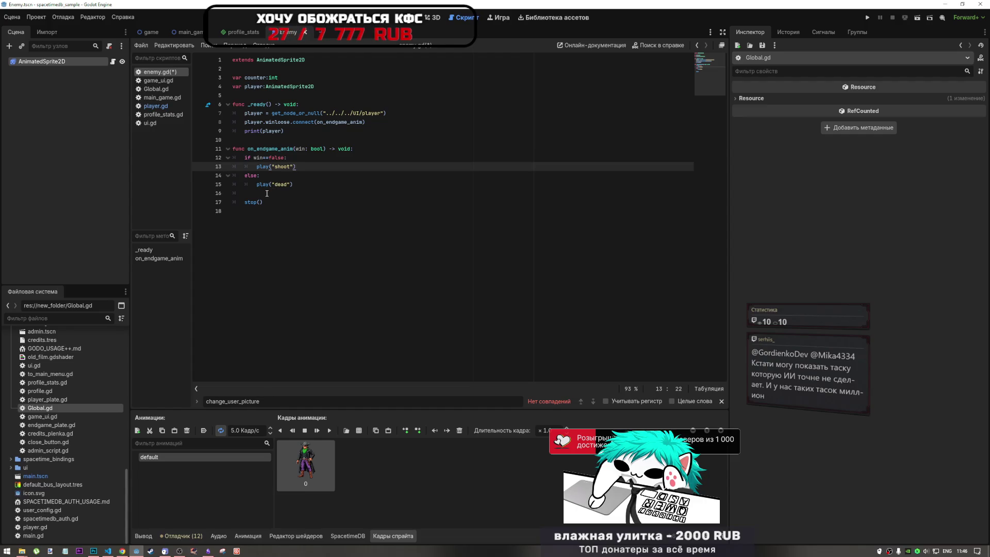
click(289, 158)
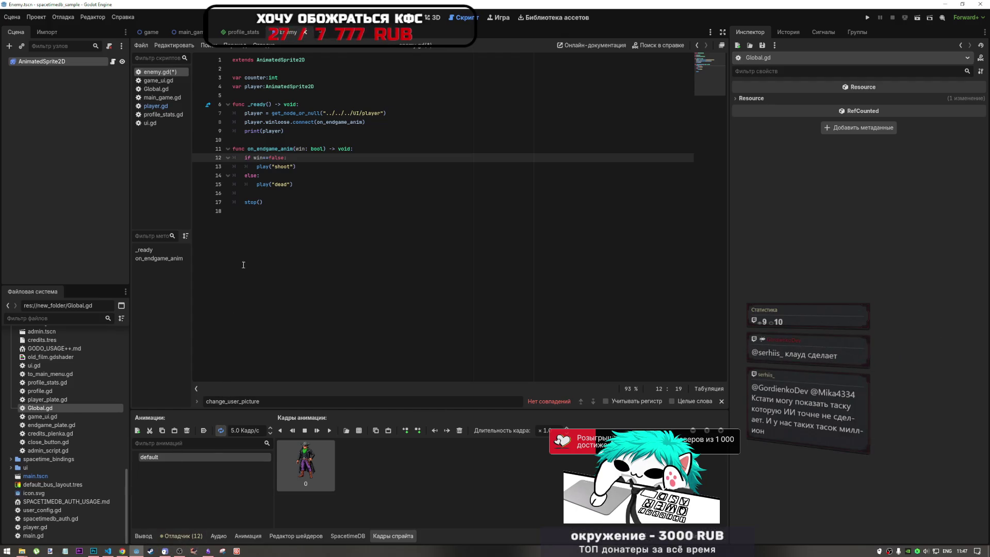
- Insert blank lines after play("dead") so they separate it from stop()
drag(270, 191, 226, 193)
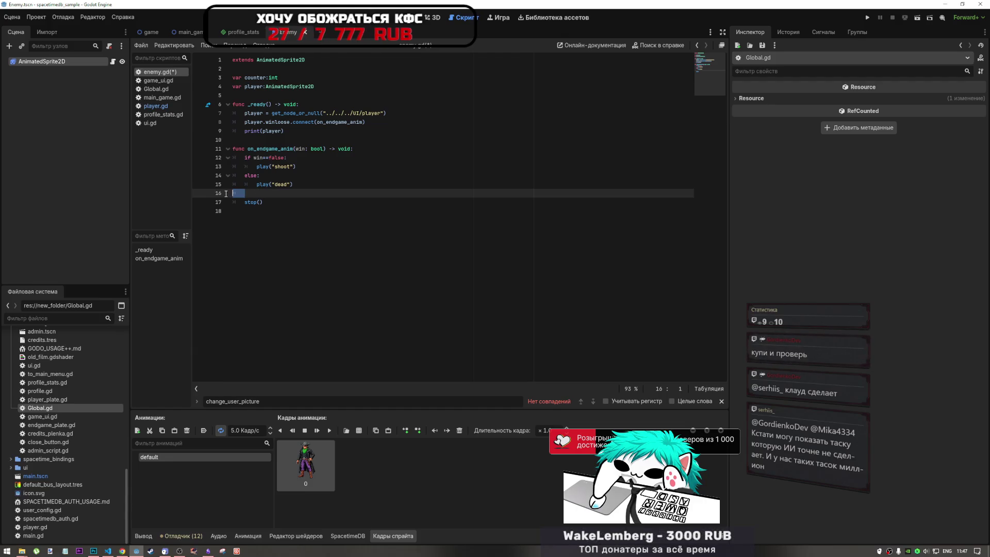
click(257, 202)
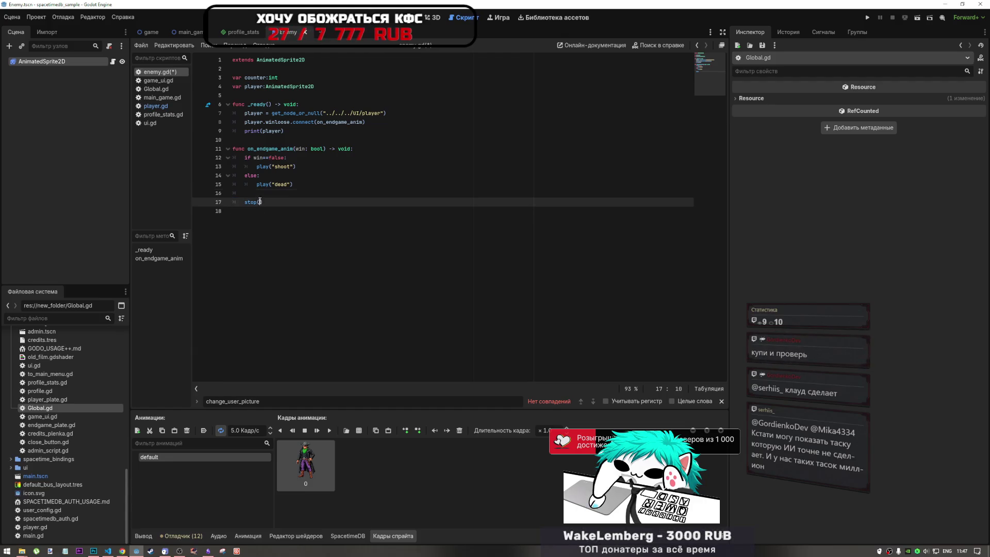
drag(244, 203, 246, 193)
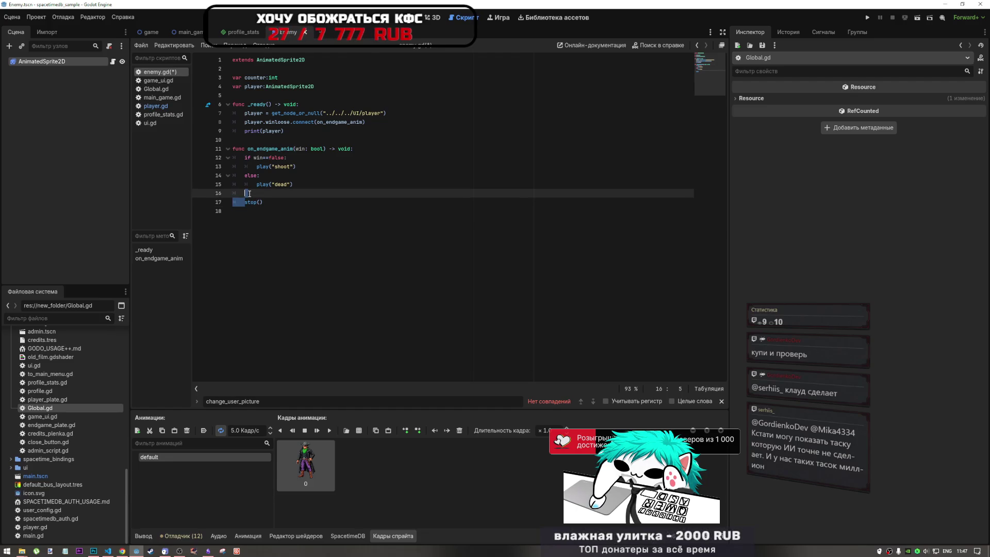
click(284, 202)
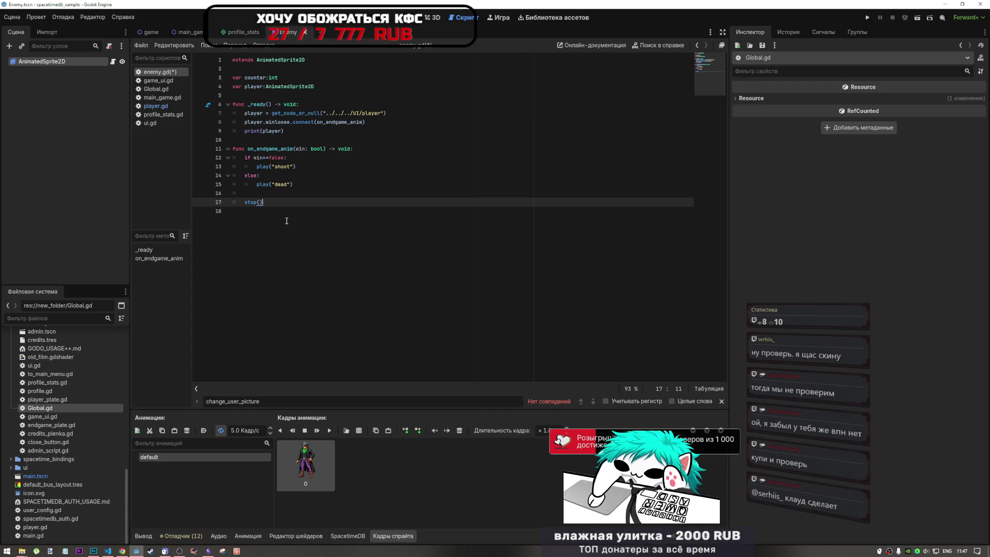
click(272, 193)
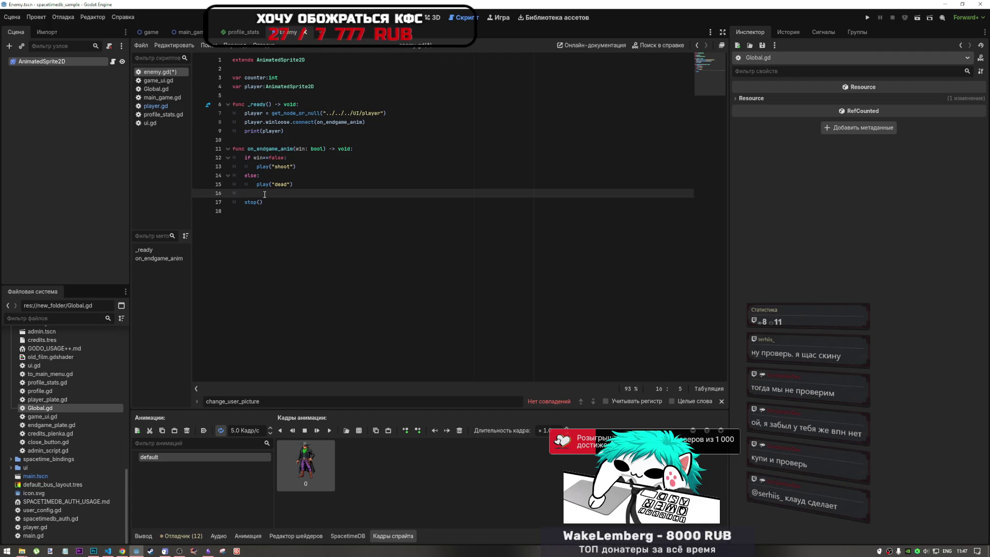
key(Return)
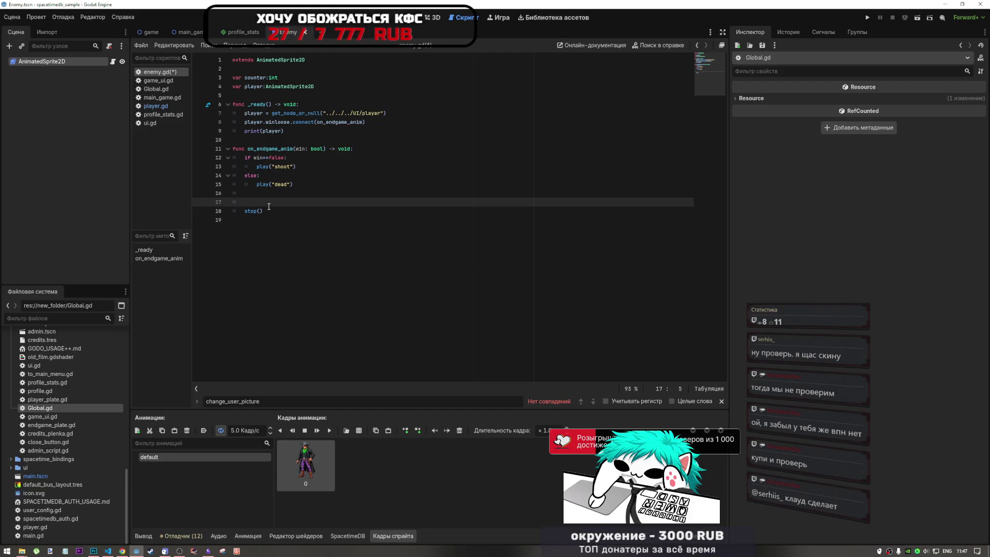
key(Up)
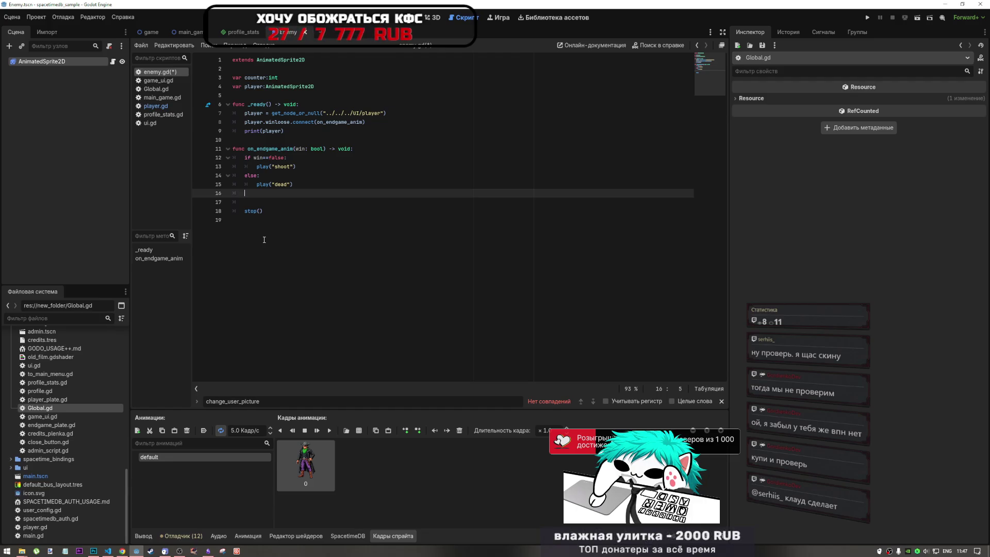
key(Return)
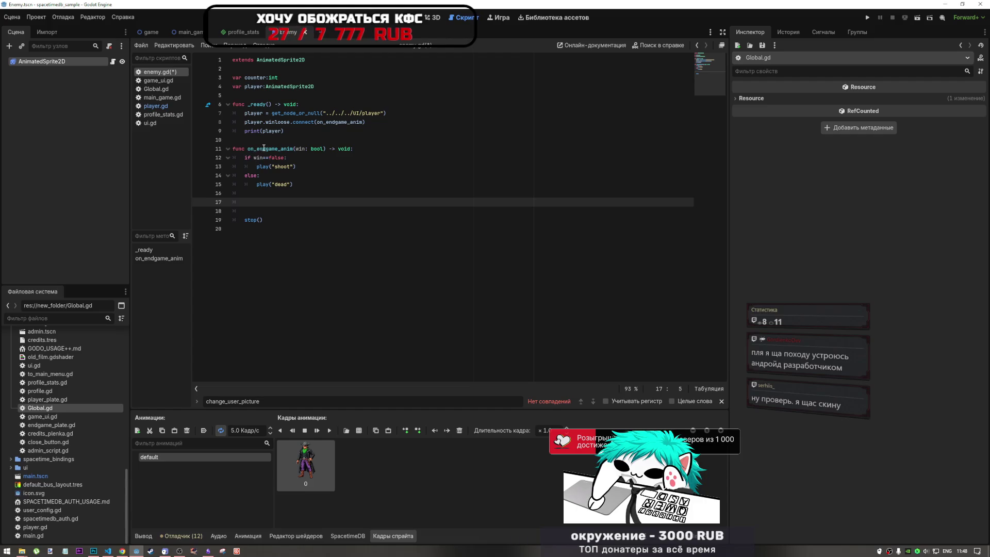
click(271, 149)
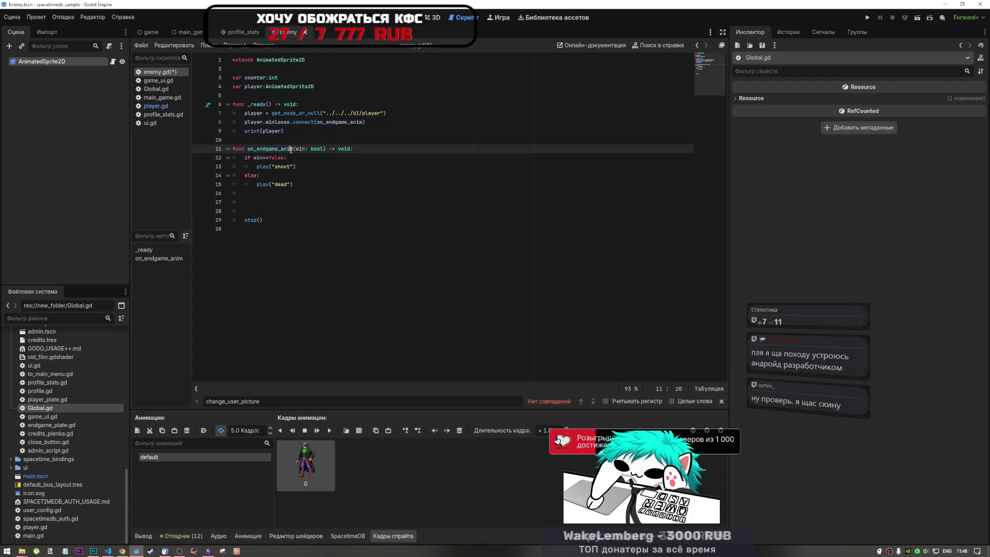
- Insert an indented empty line 15 under else: in on_endgame_anim, then select all the script text
drag(248, 149, 263, 149)
click(329, 149)
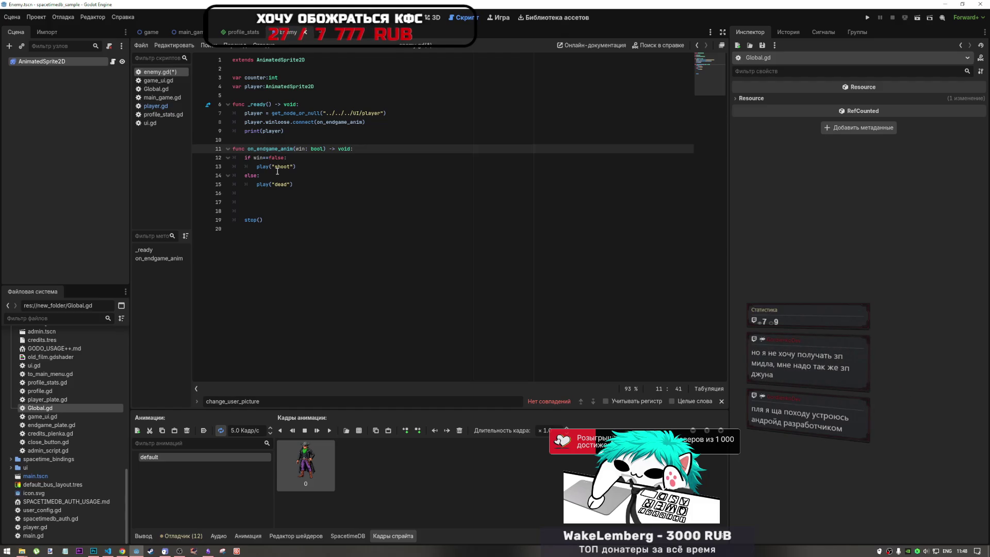
click(281, 183)
click(281, 178)
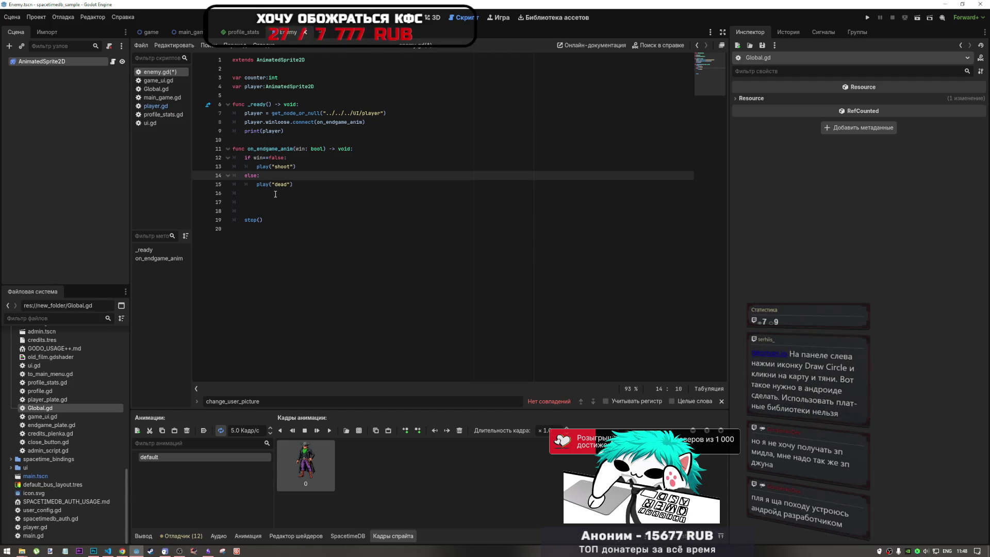
click(298, 167)
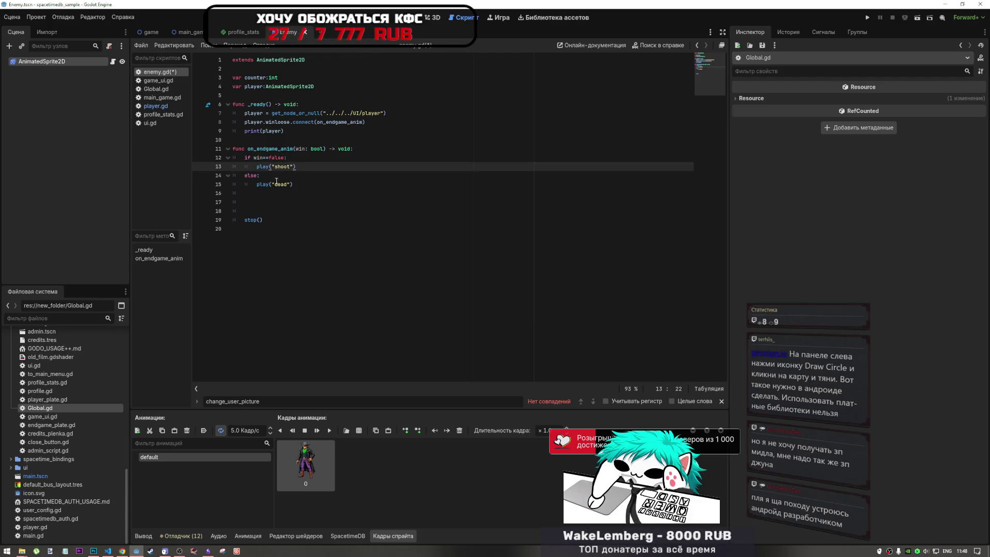
key(Down)
key(Return)
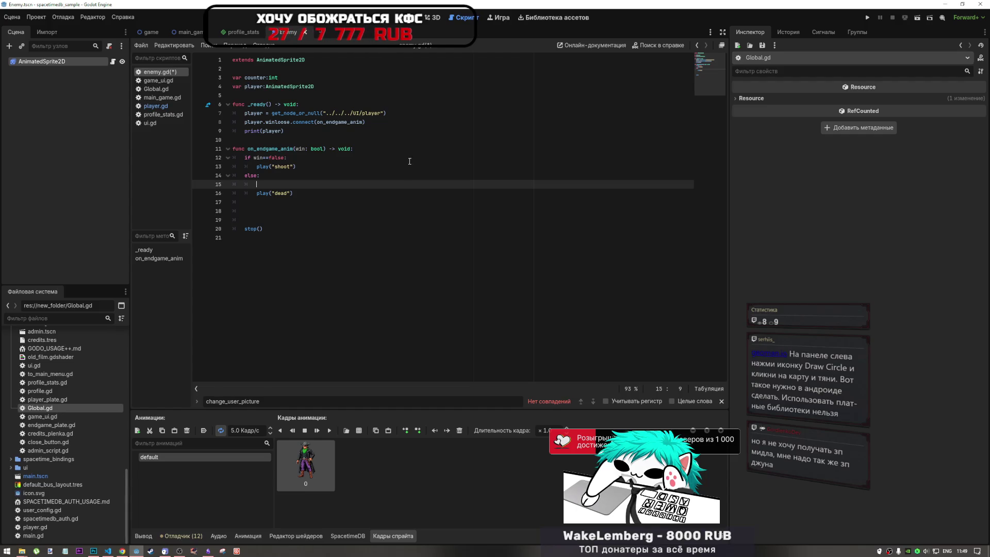
mouse_move(273, 238)
mouse_down()
mouse_move(232, 62)
mouse_move(211, 45)
mouse_up()
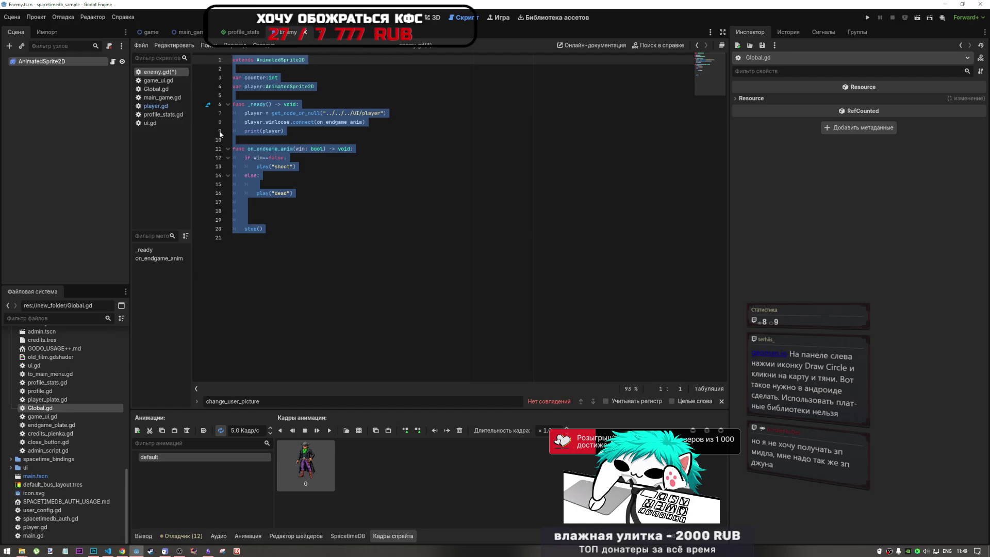
- Clear and save enemy.gd, then drop Enemy.tscn onto GameField in the main_game scene
key(Delete)
key(ctrl+s)
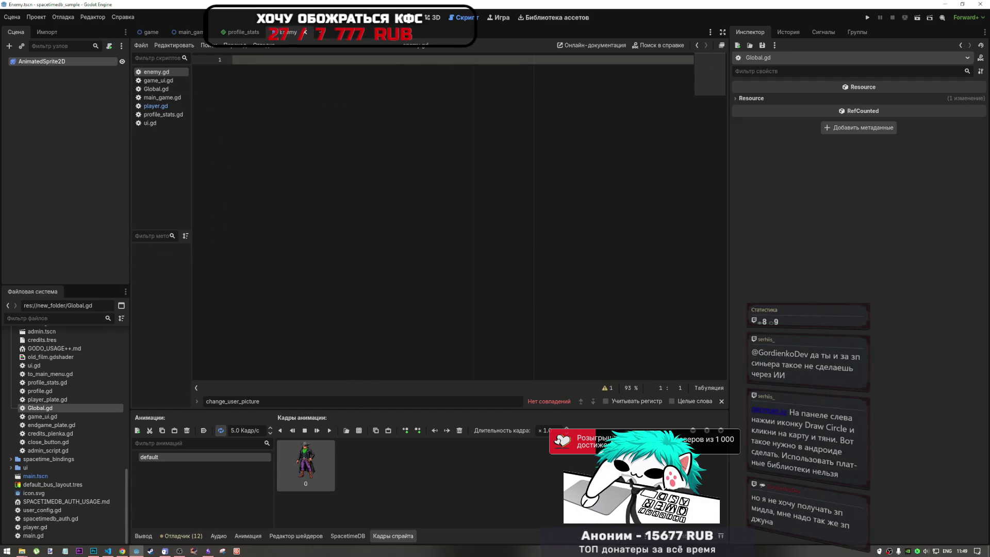
click(189, 32)
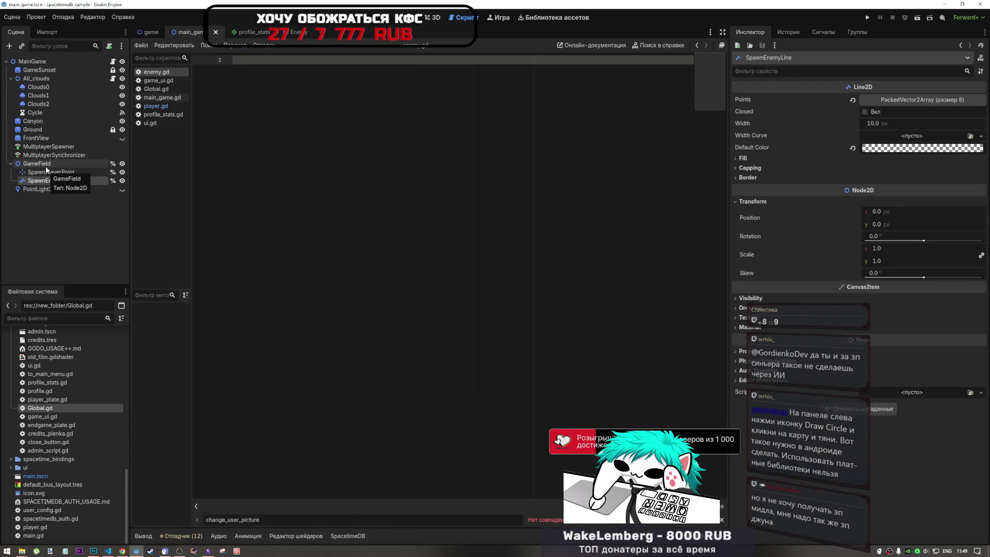
click(45, 166)
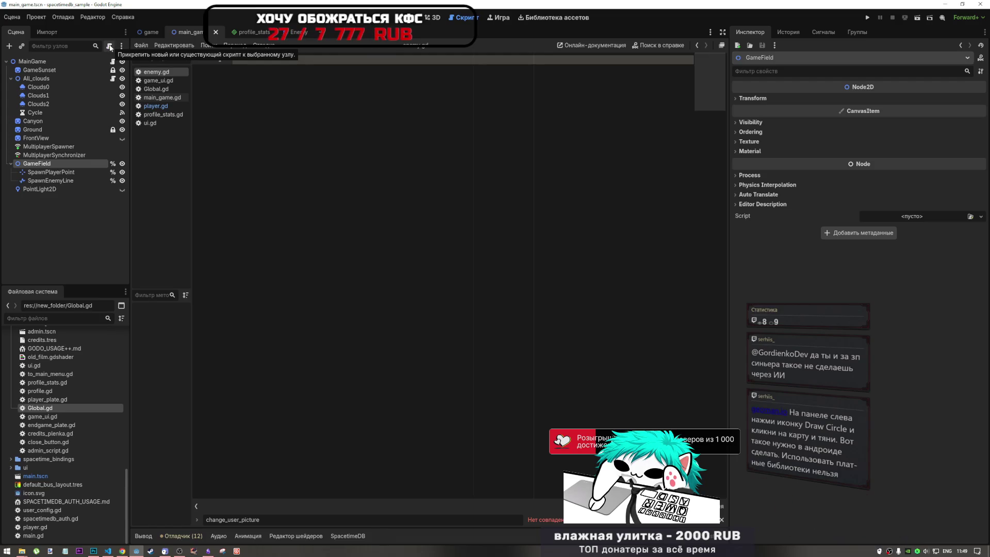
scroll(66, 382, up, 10)
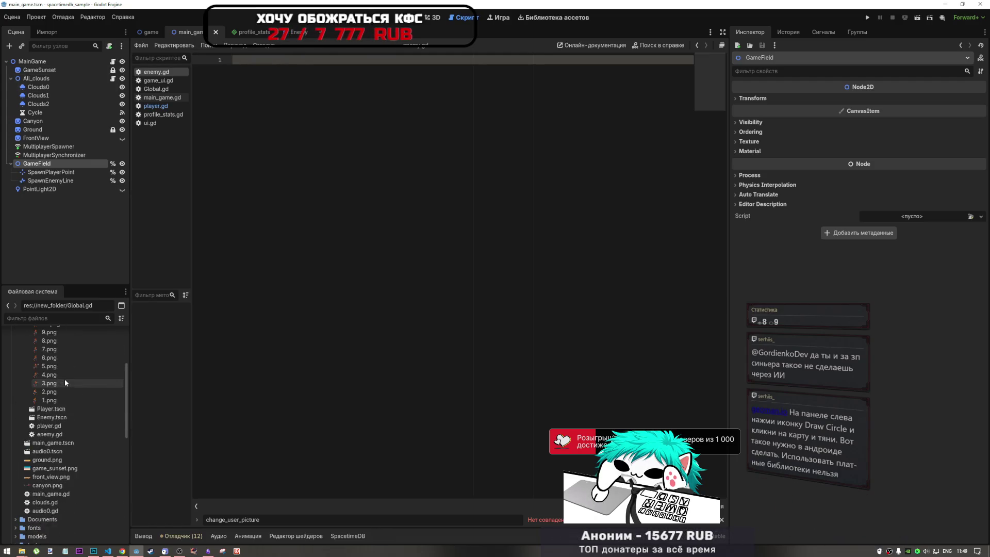
scroll(67, 384, down, 8)
mouse_move(52, 398)
mouse_down()
mouse_move(34, 170)
mouse_move(53, 164)
mouse_up()
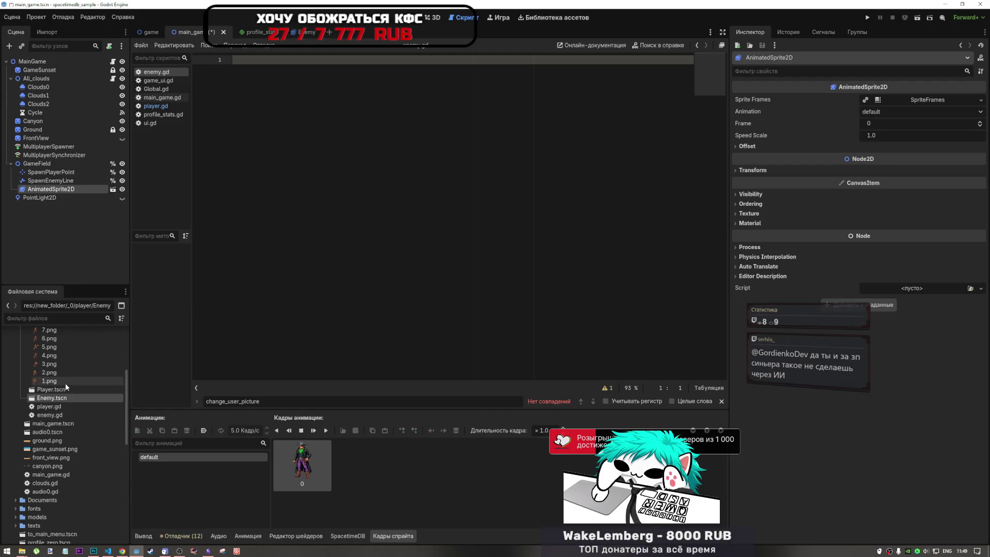
- Undo the added AnimatedSprite2D under GameField and bring enemy.gd's code back into the editor
key(ctrl+z)
mouse_move(49, 415)
mouse_down()
mouse_move(58, 399)
mouse_move(53, 162)
mouse_up()
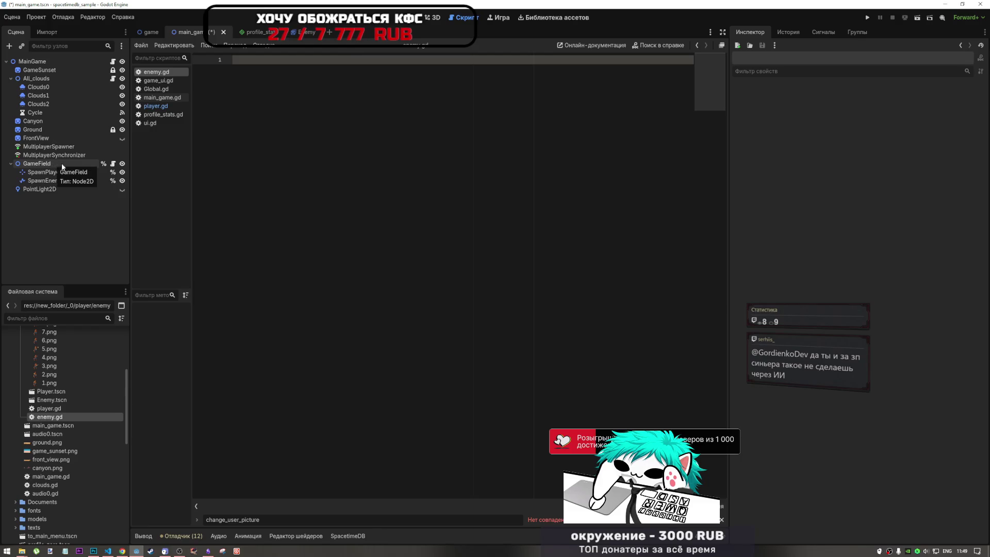
click(345, 96)
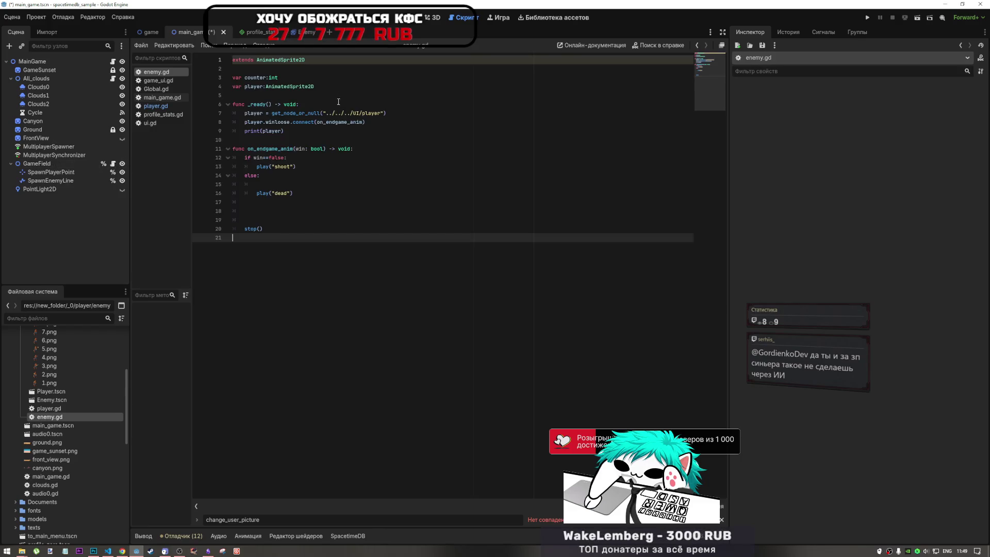
click(276, 222)
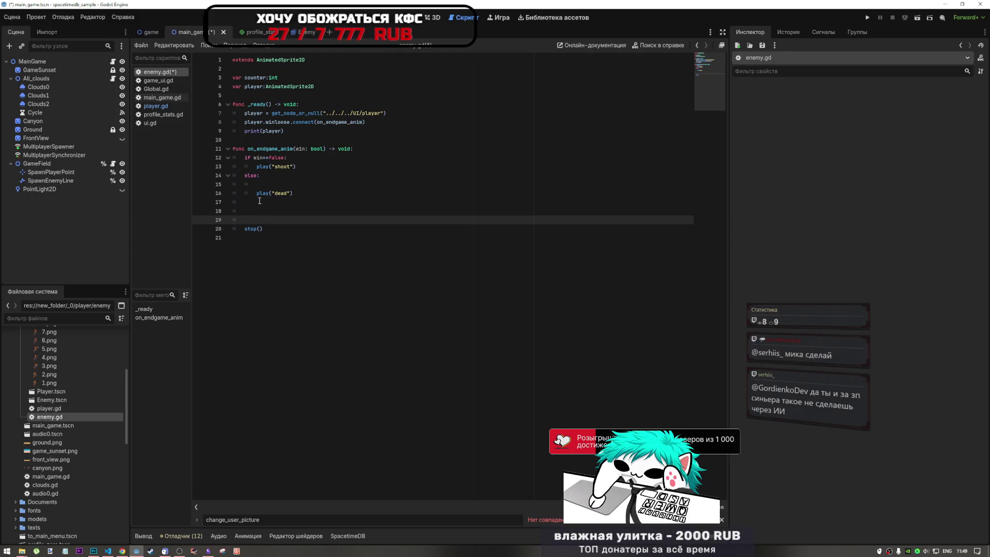
- Remove the empty lines 17–19 so stop() sits directly under play("dead")
click(280, 183)
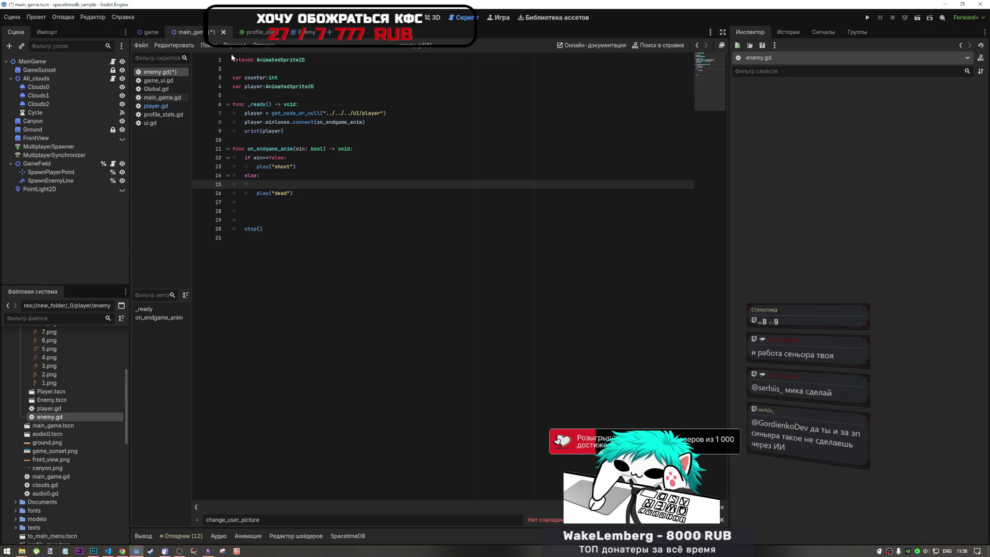
drag(260, 220, 227, 202)
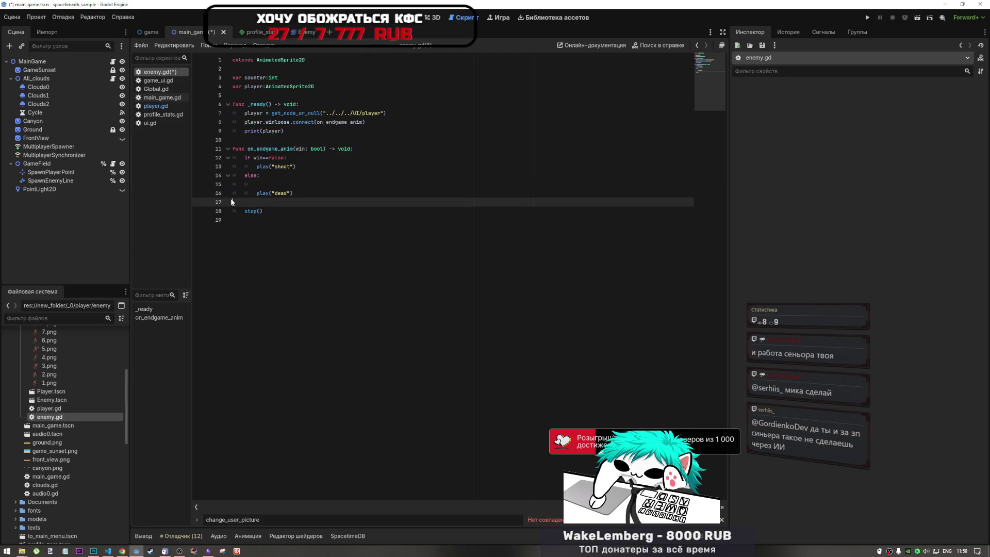
key(BackSpace)
double_click(249, 211)
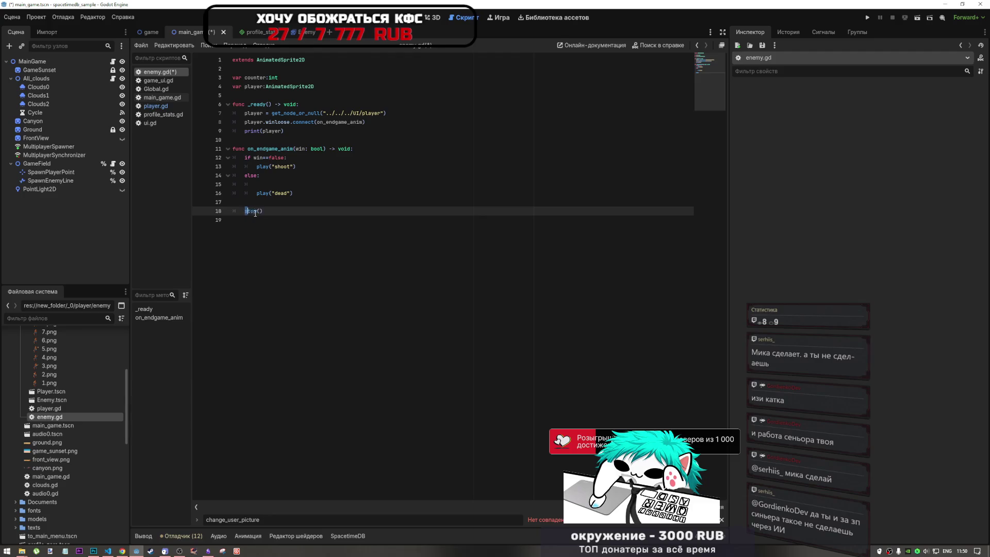
key(Tab)
click(265, 203)
key(BackSpace)
key(BackSpace)
key(BackSpace)
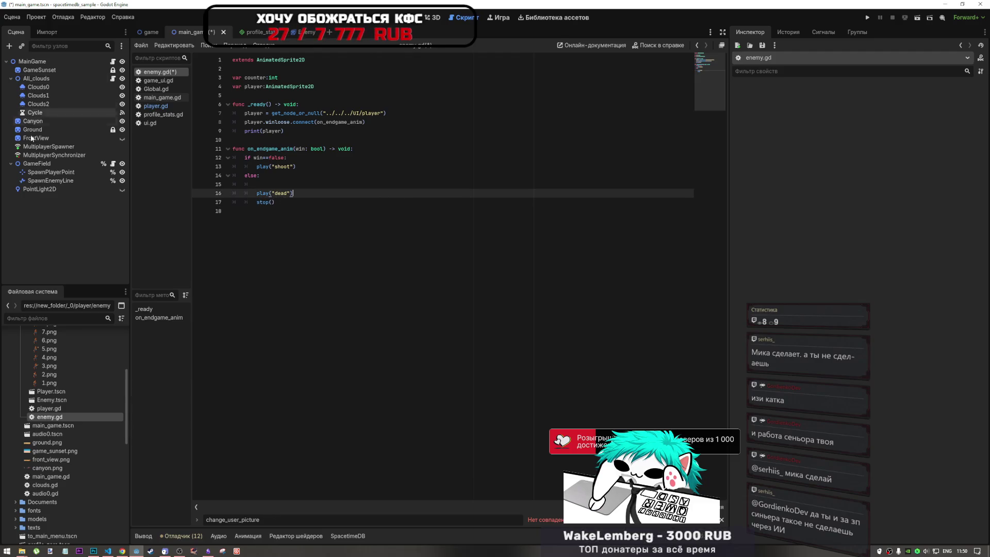
click(281, 181)
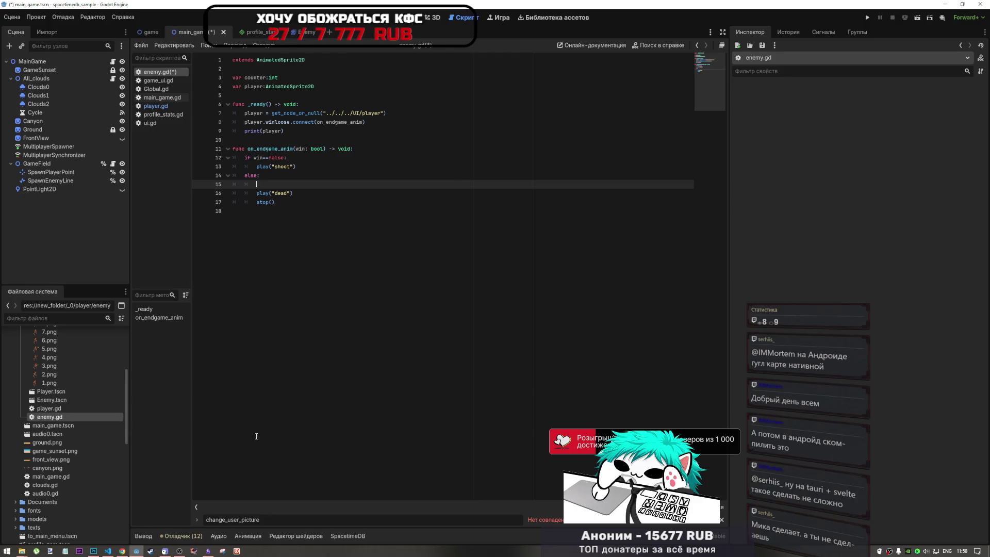
- Switch from Godot to the Chrome window loading the geoman.io Leaflet demo
click(179, 551)
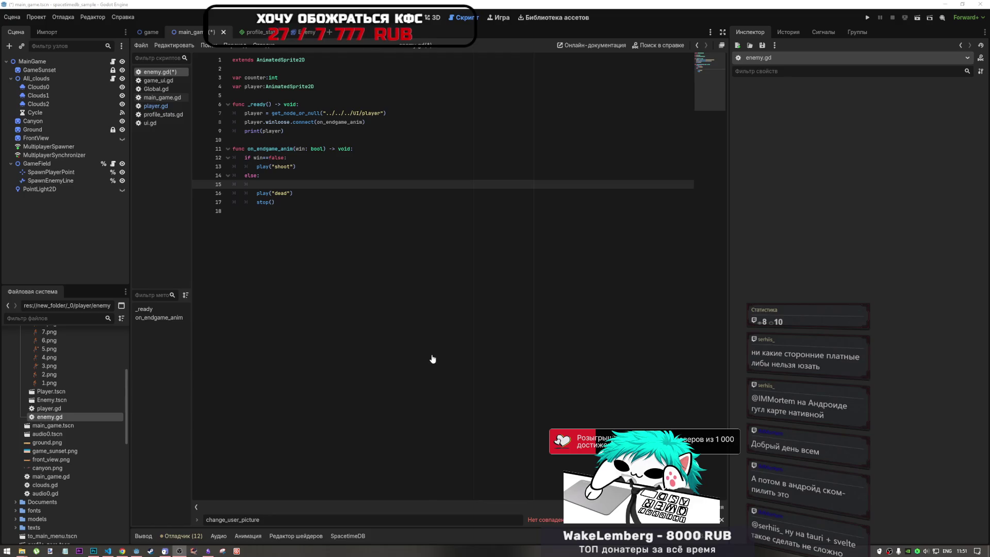
key(alt+Tab)
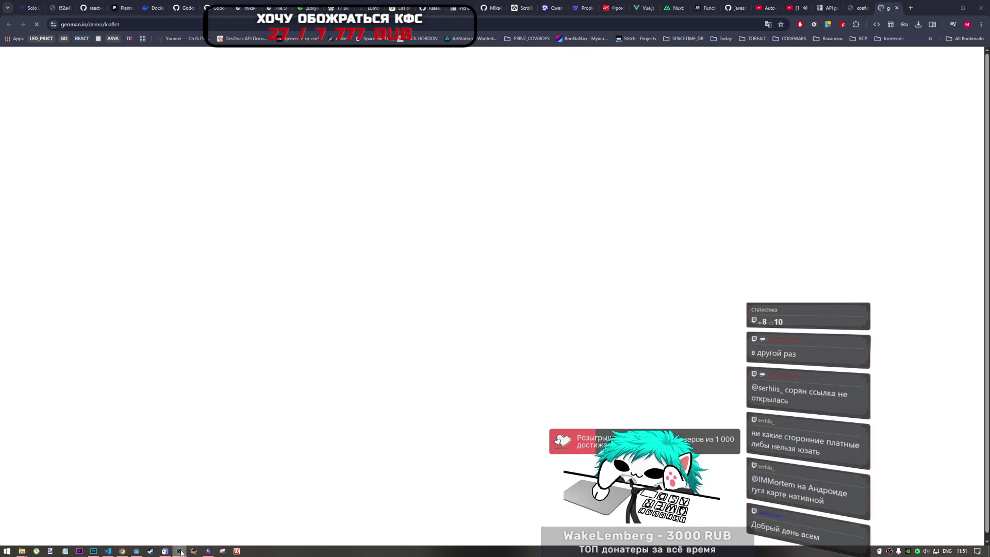
- Close the geoman.io tab, review the DeepSeek signal example chat, and return to Godot's enemy.gd
click(620, 228)
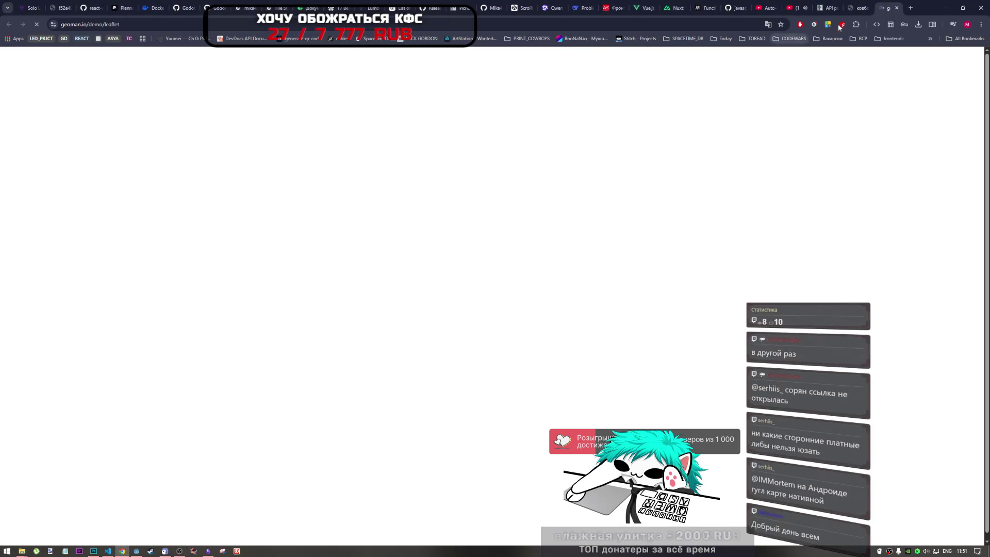
click(897, 8)
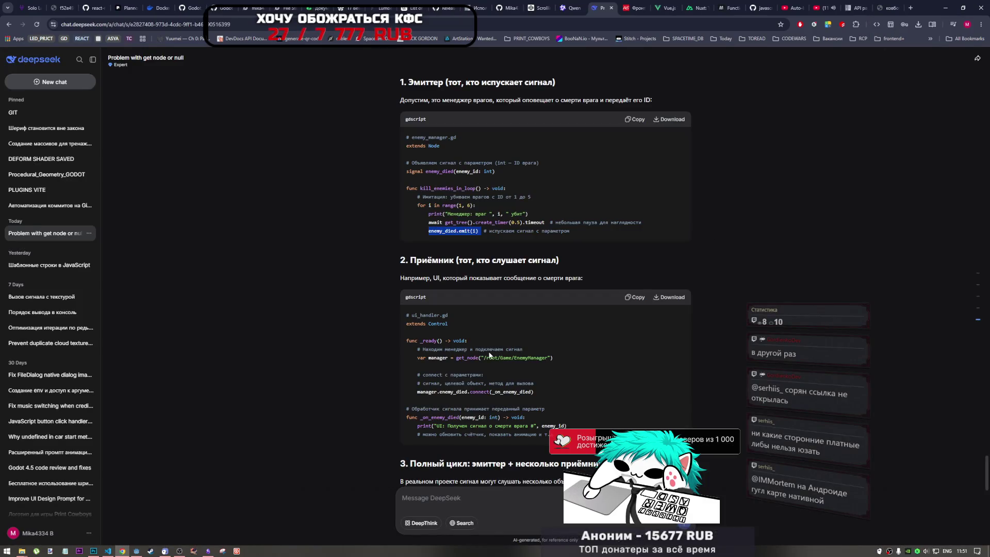
mouse_move(136, 551)
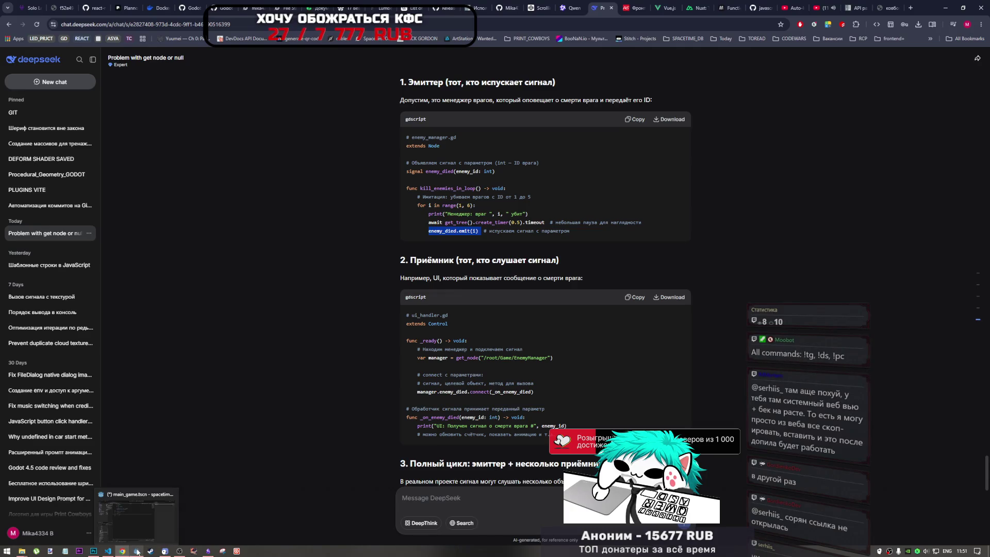
click(160, 531)
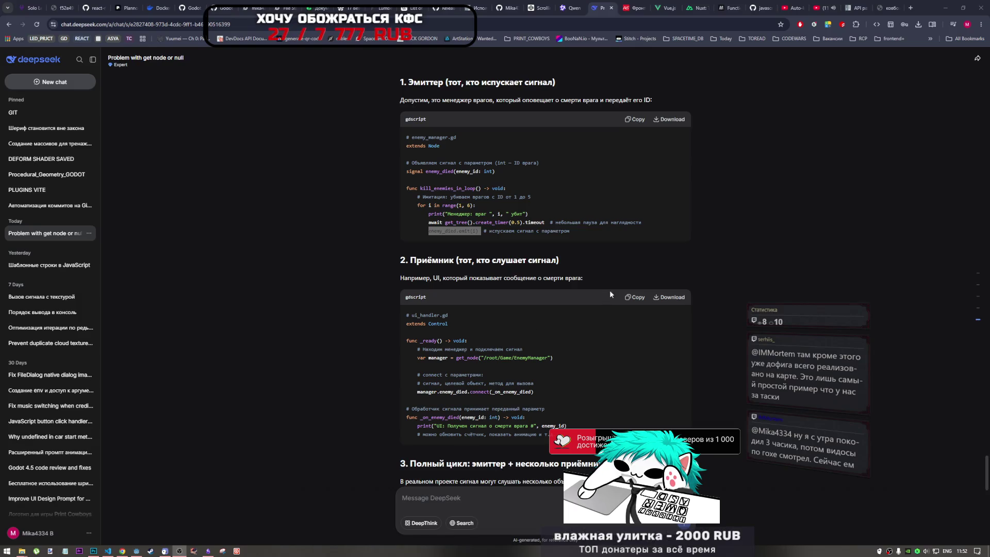
click(665, 340)
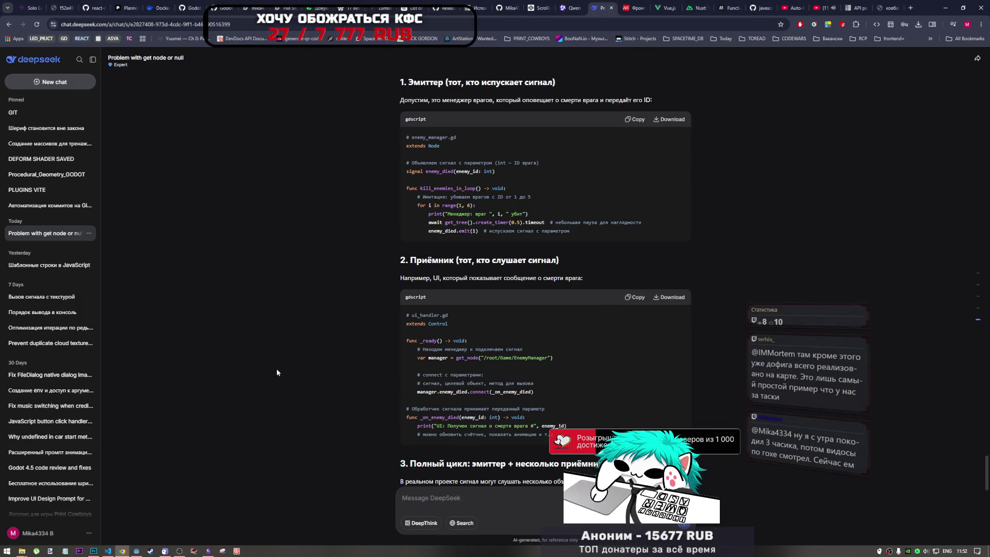
click(136, 550)
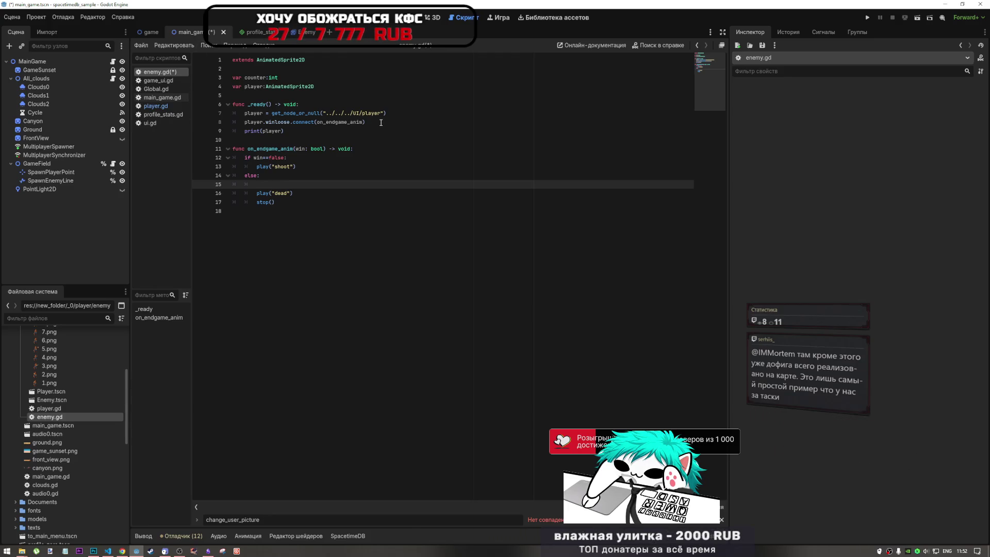
- Declare 'var all_enemies' below the player variable in enemy.gd
drag(284, 131, 244, 127)
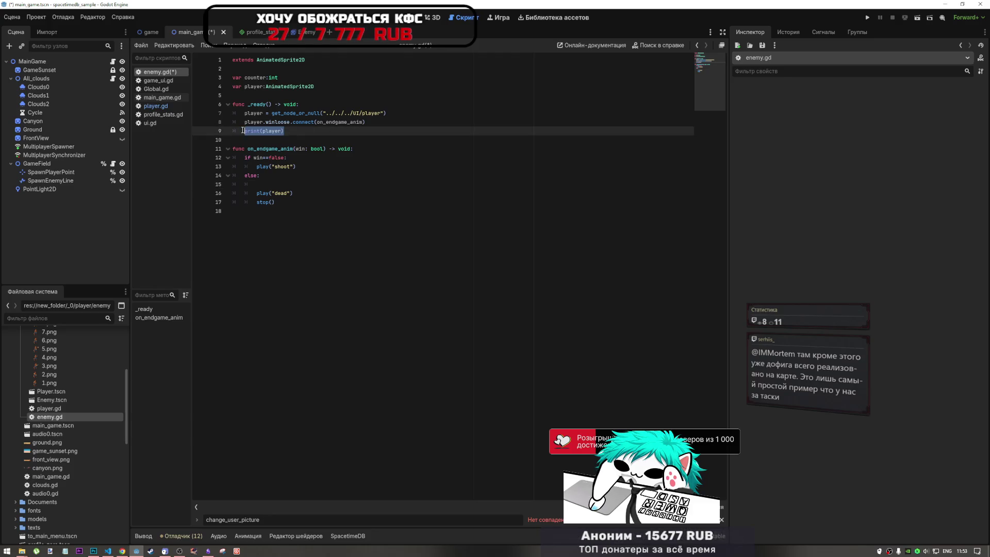
click(296, 86)
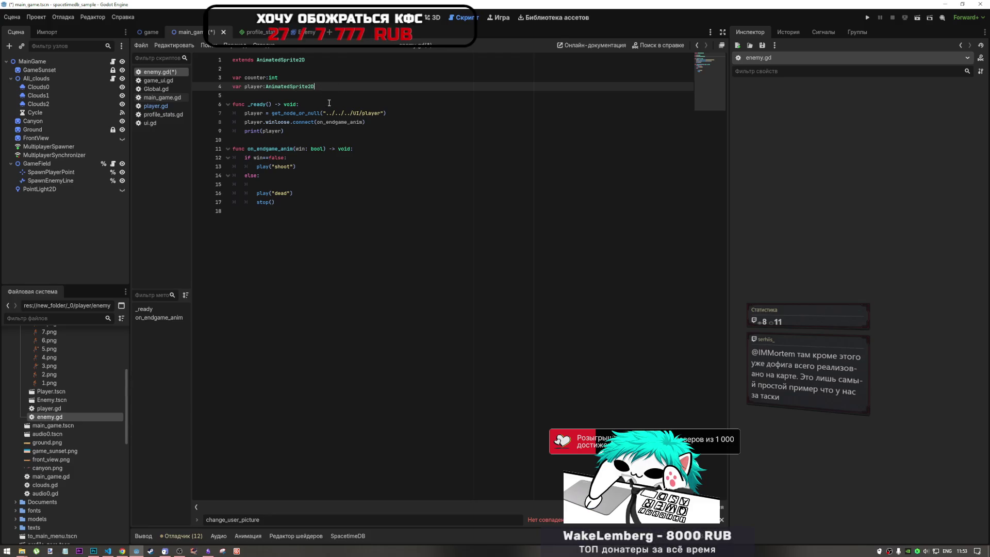
key(Return)
text(var )
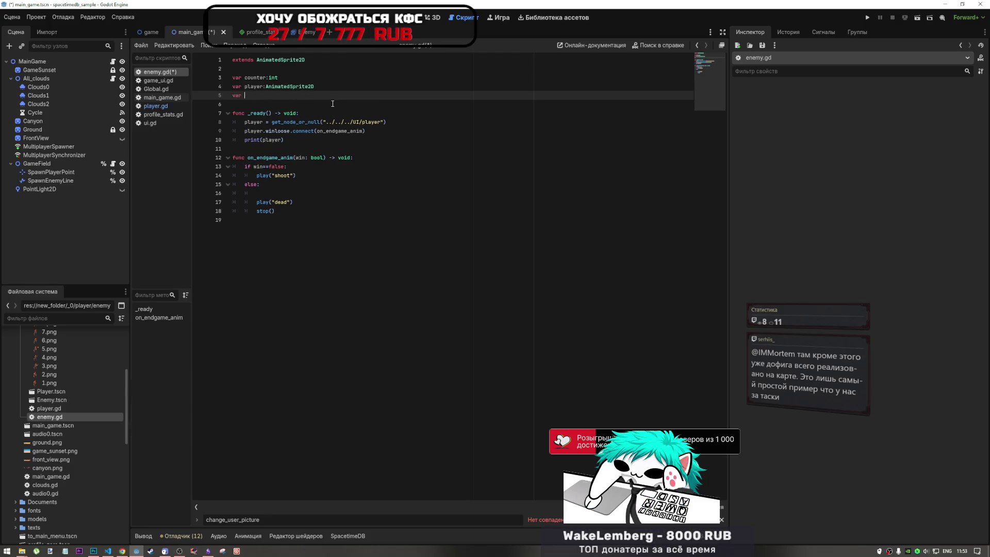
text(all_enemies)
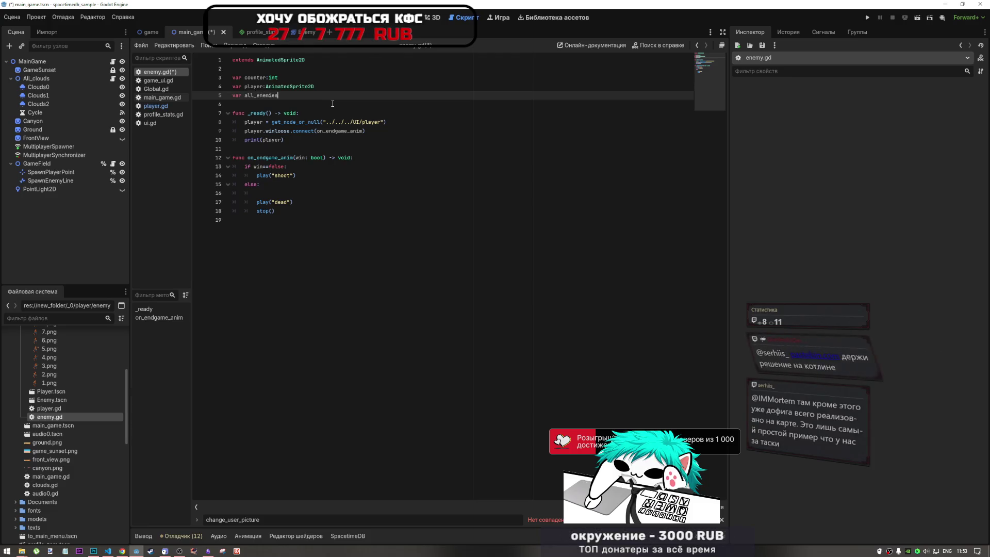
- Add a new line at the end of _ready and enter get_children() via autocomplete
click(301, 145)
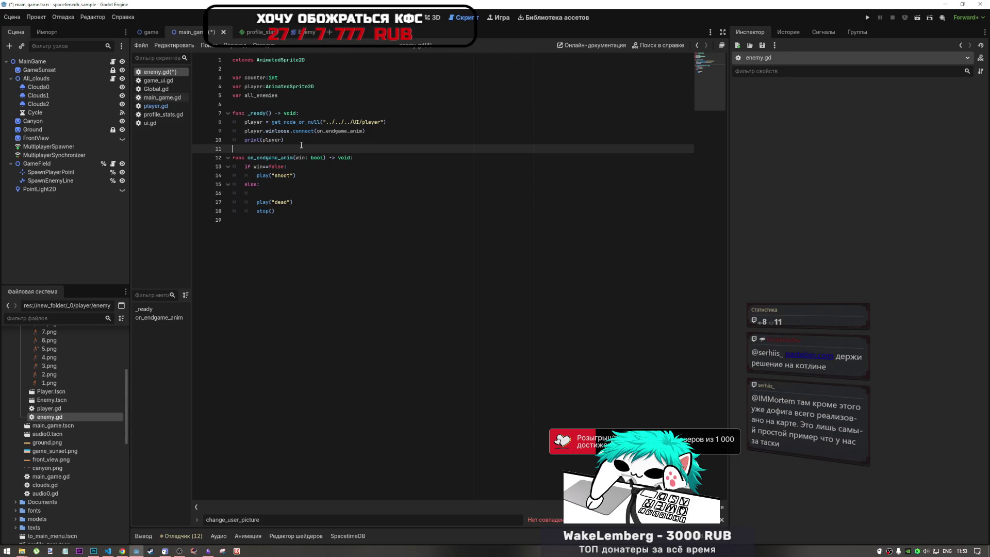
click(298, 142)
key(shift+Home)
click(298, 142)
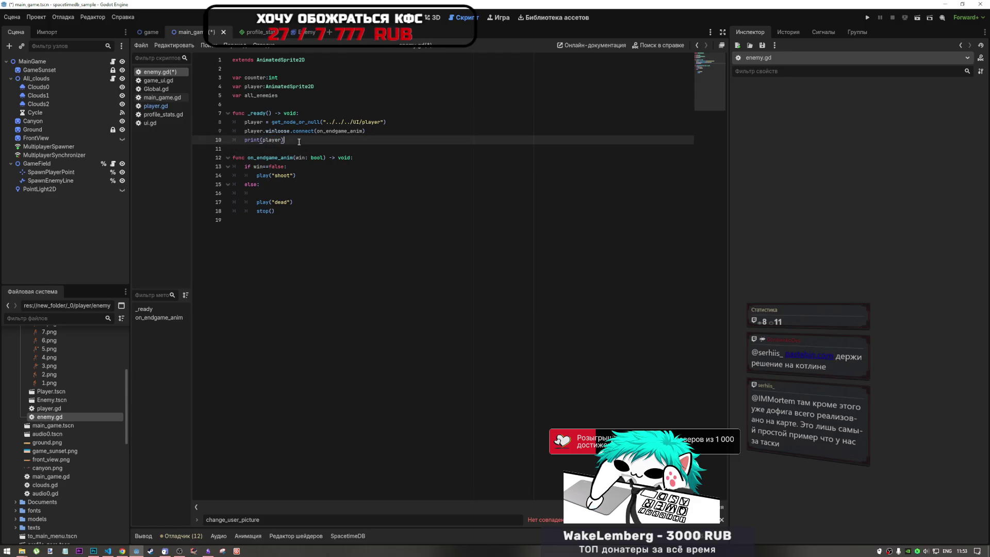
key(Return)
key(Return)
text(ar all_enemies)
key(BackSpace)
key(BackSpace)
key(BackSpace)
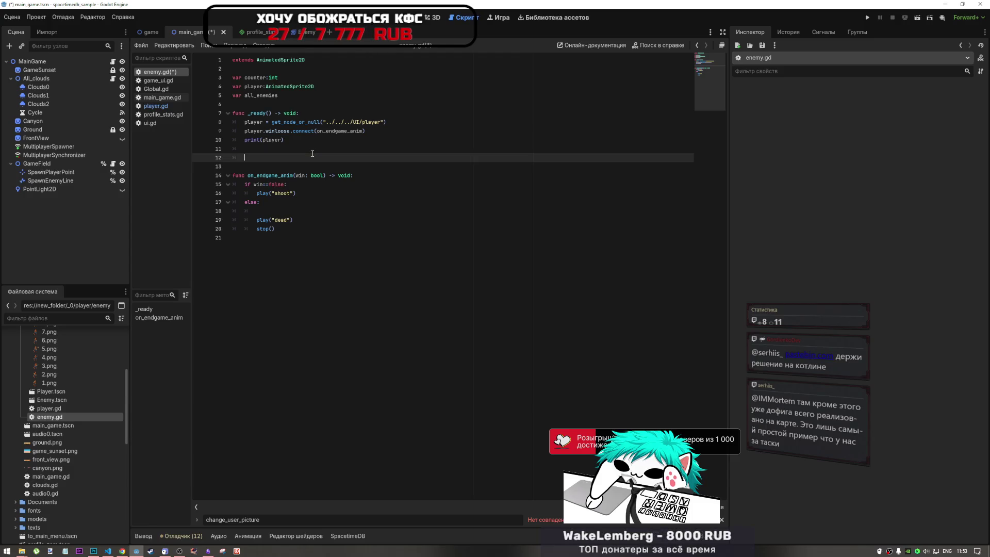
text(ge)
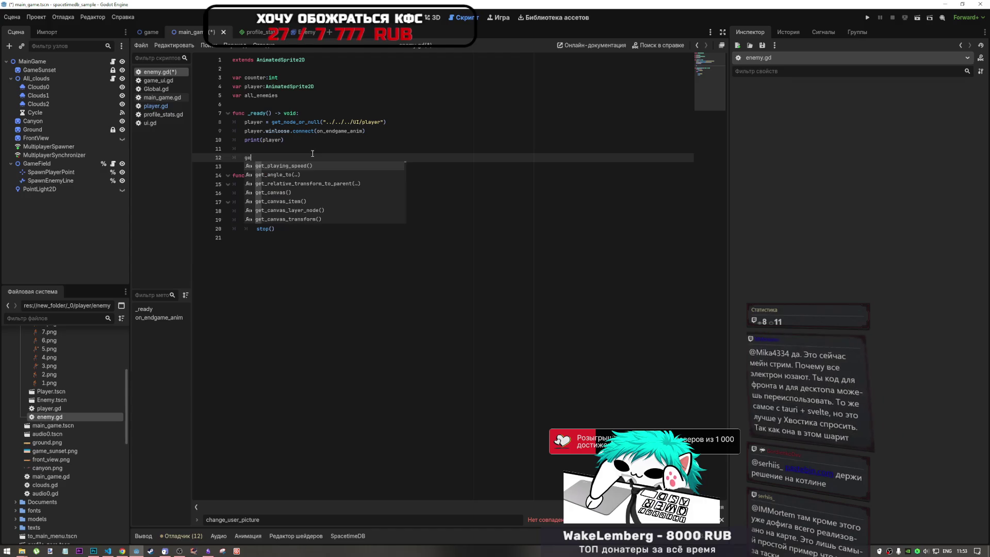
text(t_chio)
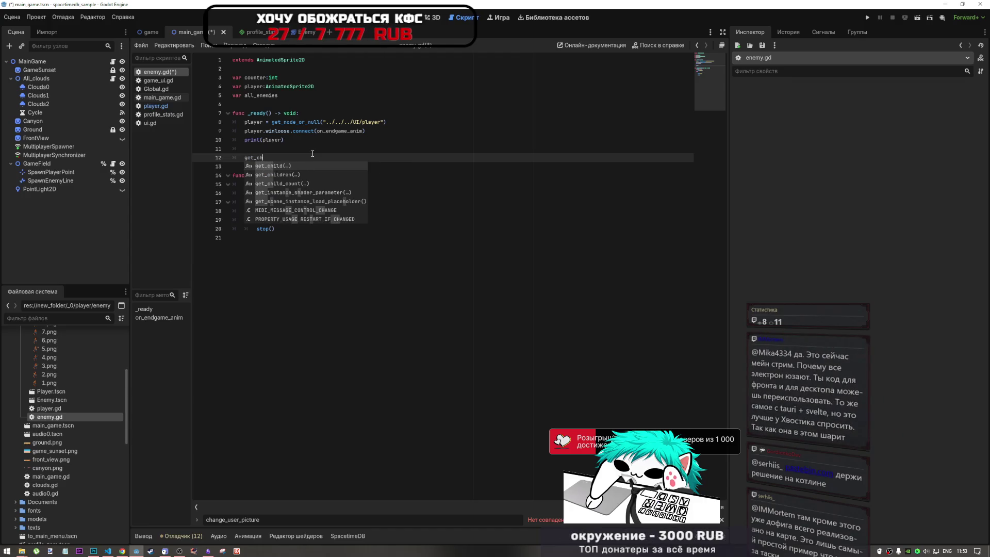
key(BackSpace)
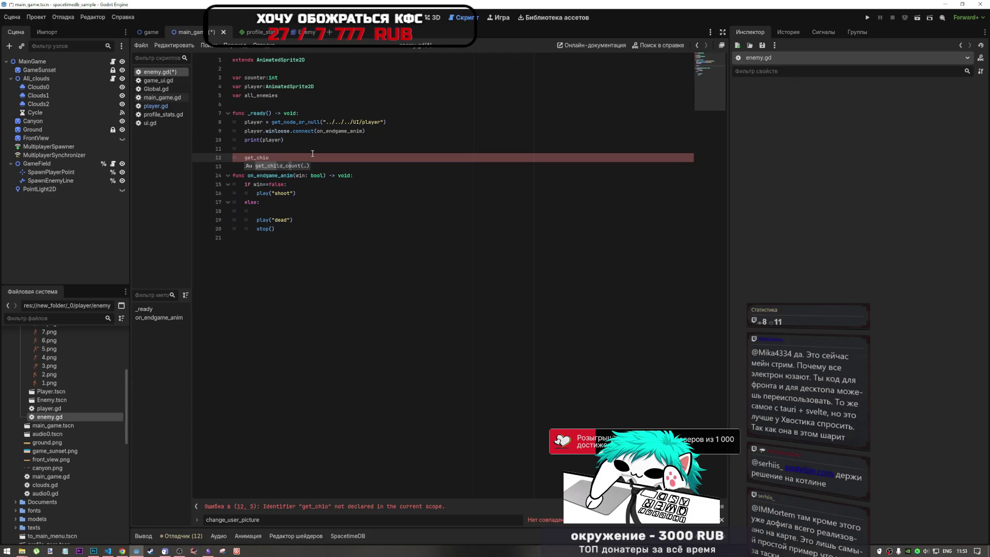
text(ldren)
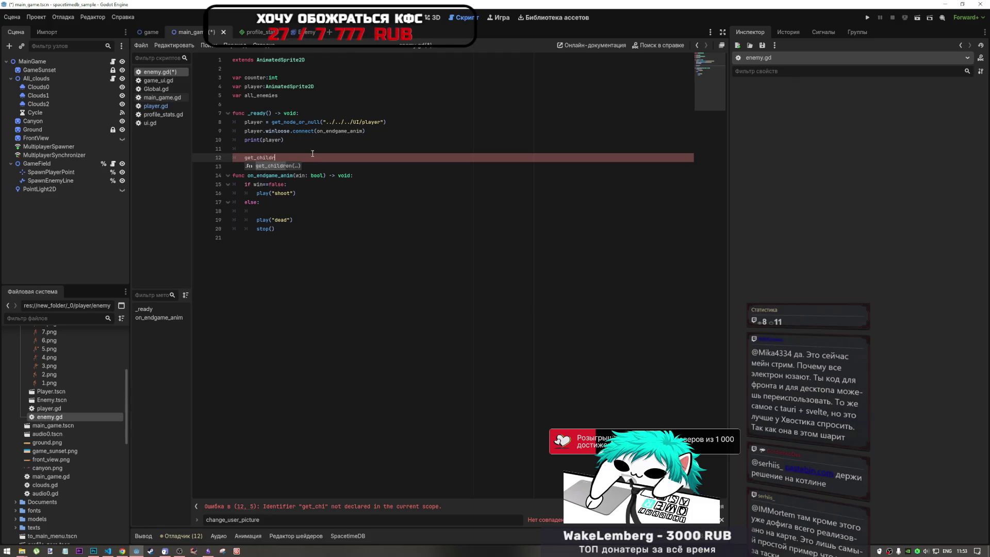
key(Return)
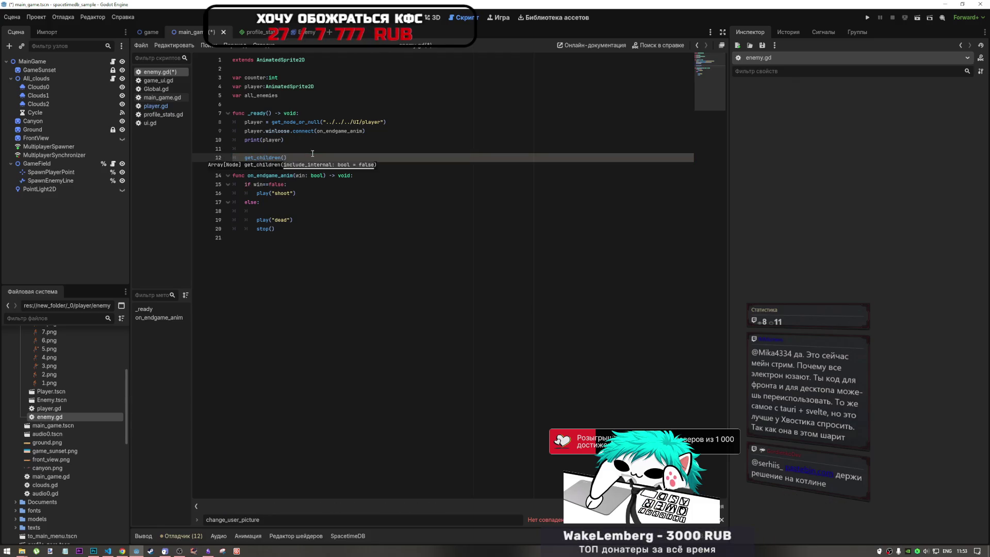
- Complete the line so it reads all_enemies = get_children()
text(all_enemies)
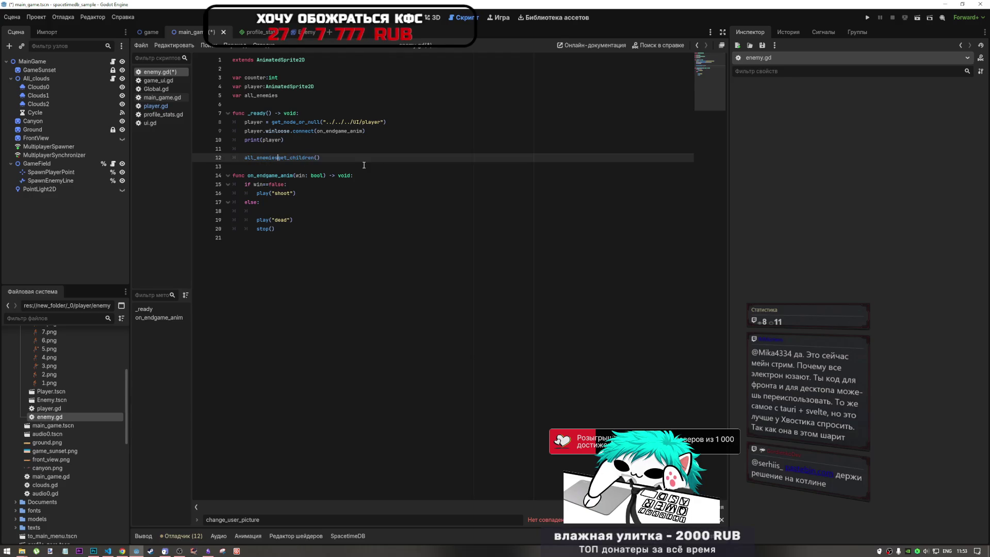
text(.)
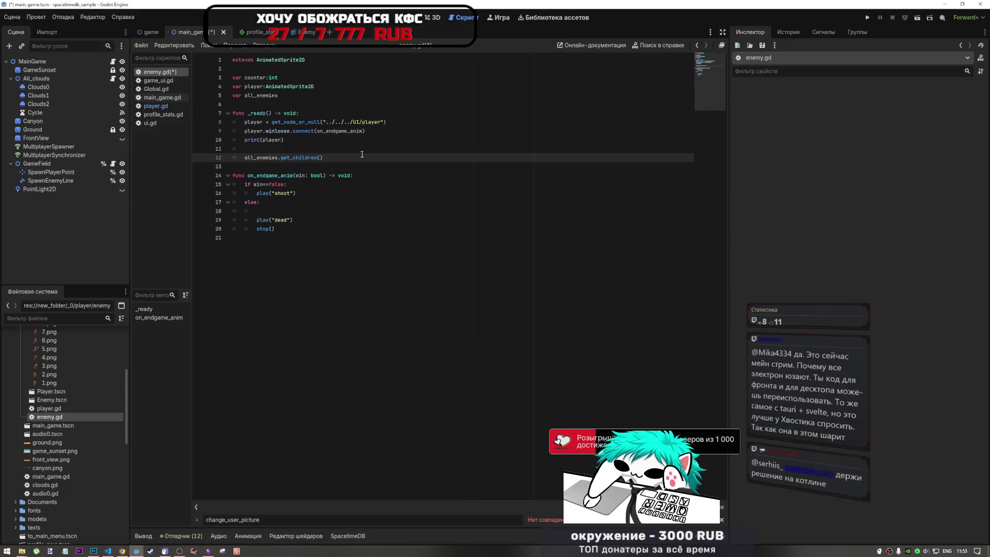
key(End)
mouse_move(269, 158)
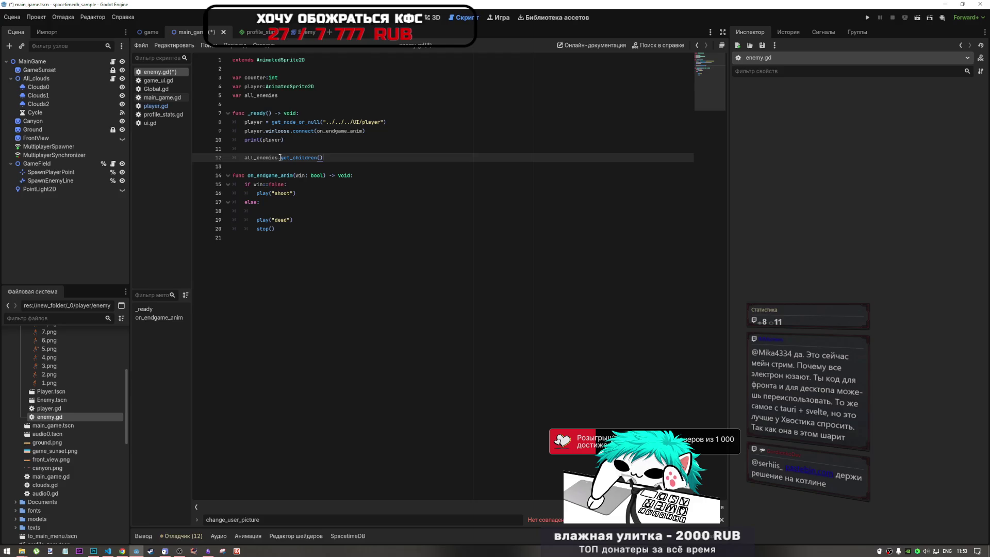
click(279, 158)
text(=)
key(Delete)
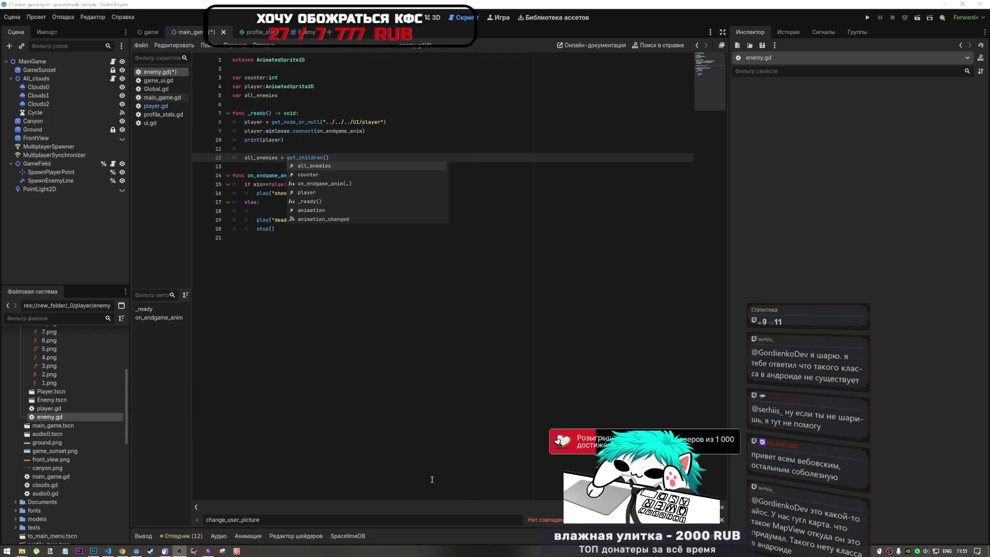
click(382, 180)
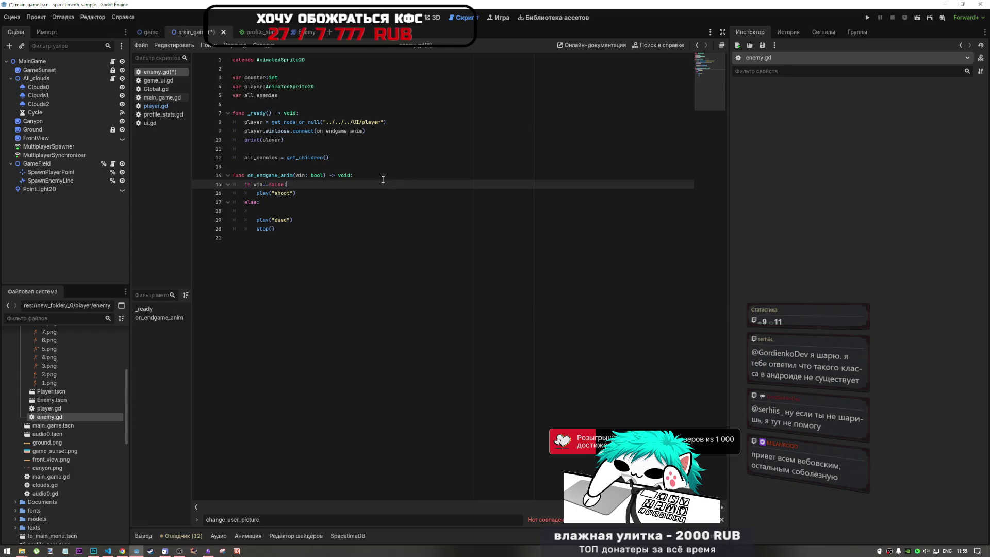
click(381, 132)
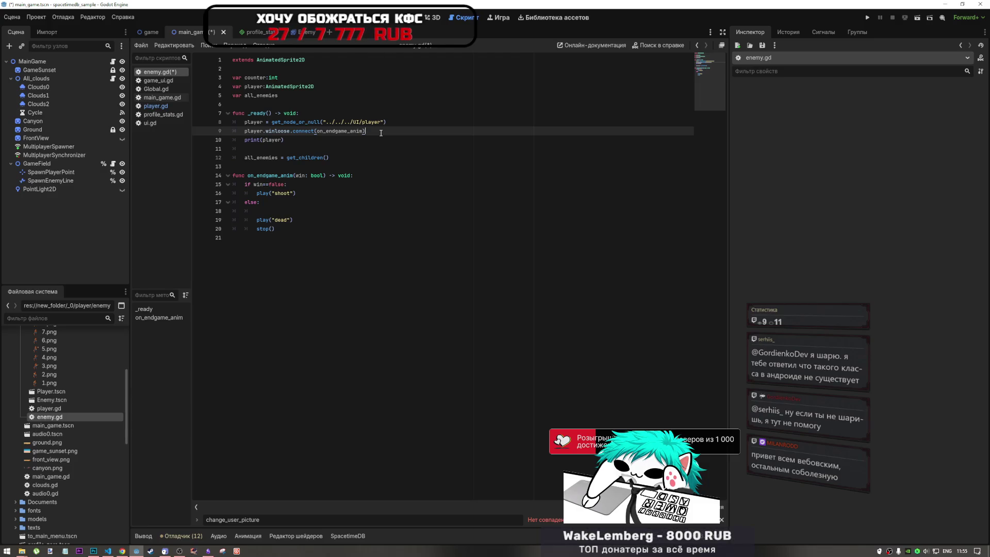
click(341, 114)
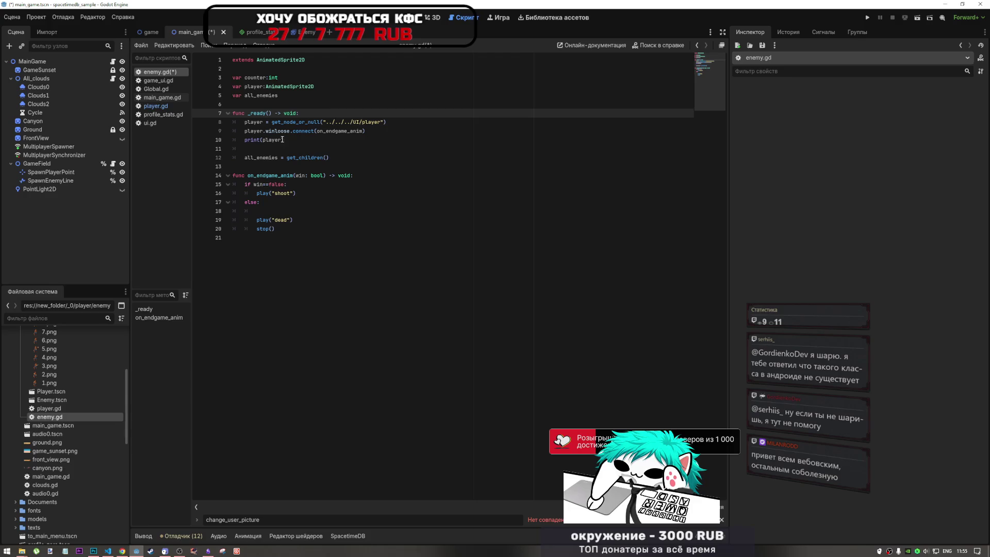
click(324, 150)
click(340, 159)
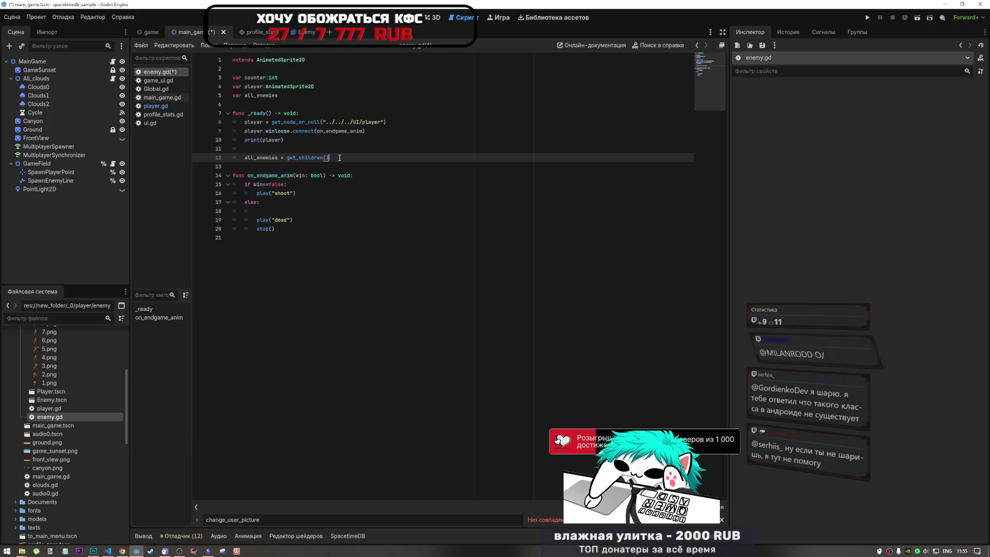
click(335, 181)
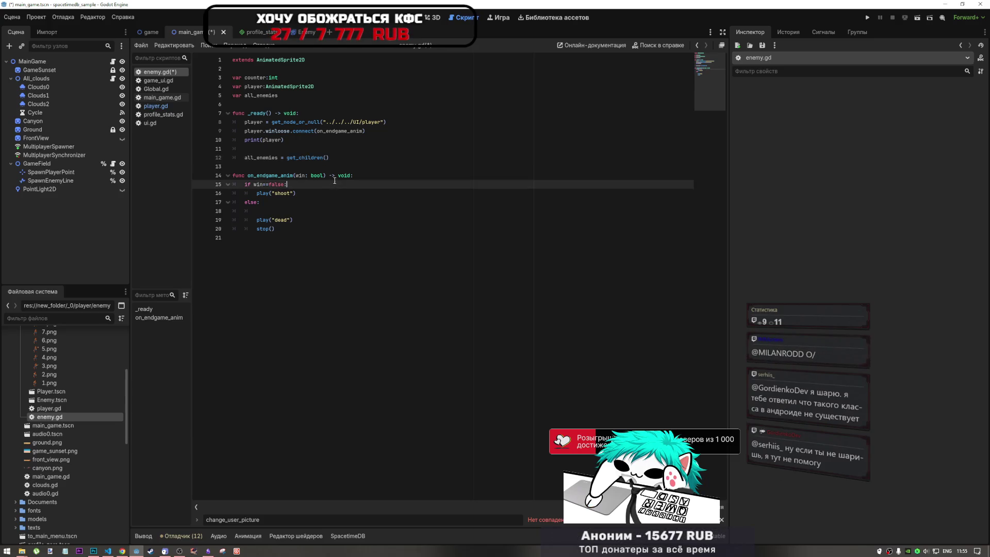
click(271, 208)
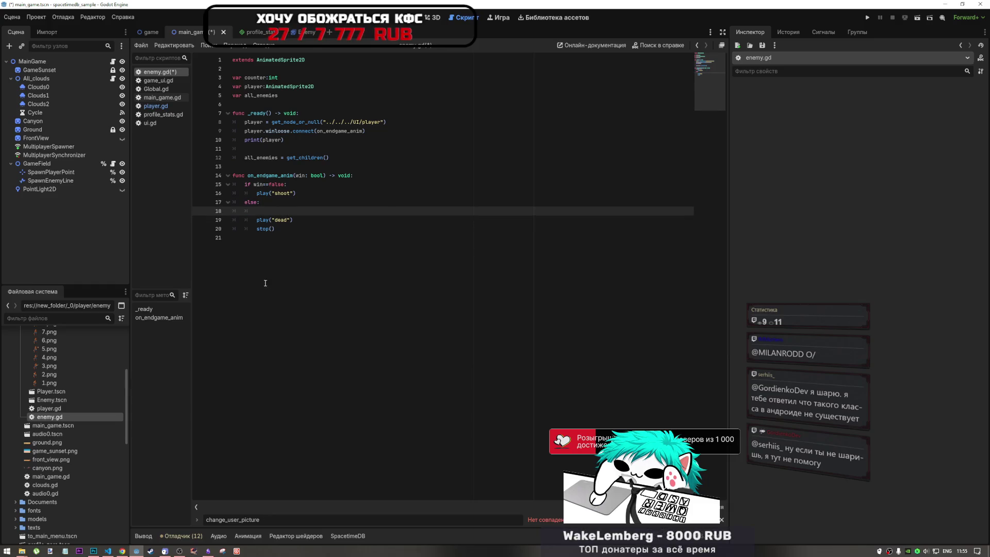
click(312, 218)
click(312, 215)
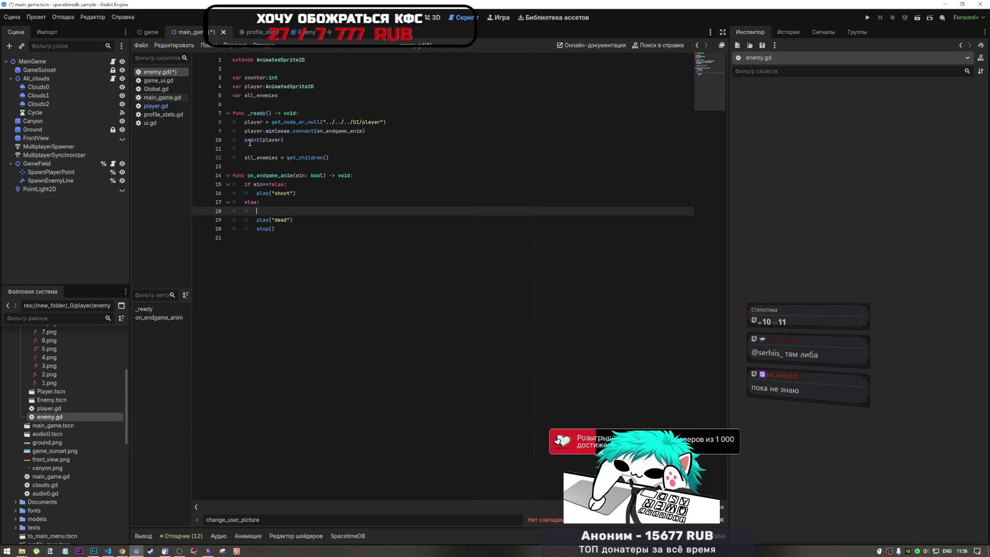
mouse_move(252, 133)
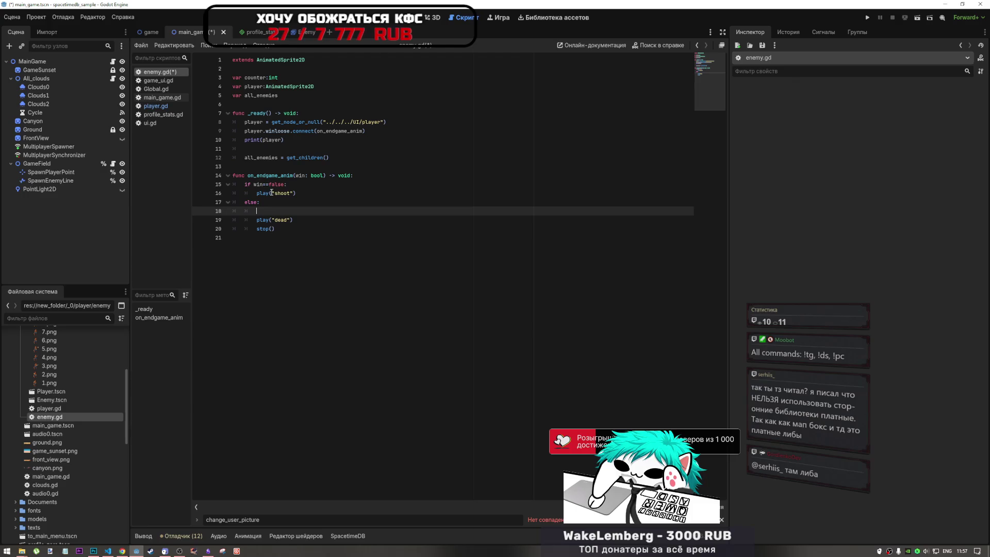
drag(278, 176, 294, 176)
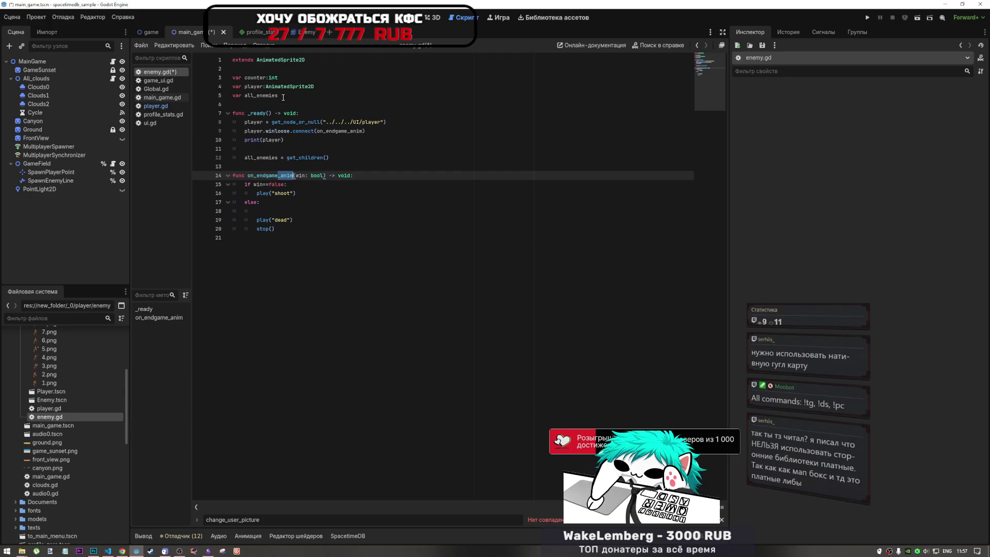
key(ctrl+z)
drag(329, 157, 244, 158)
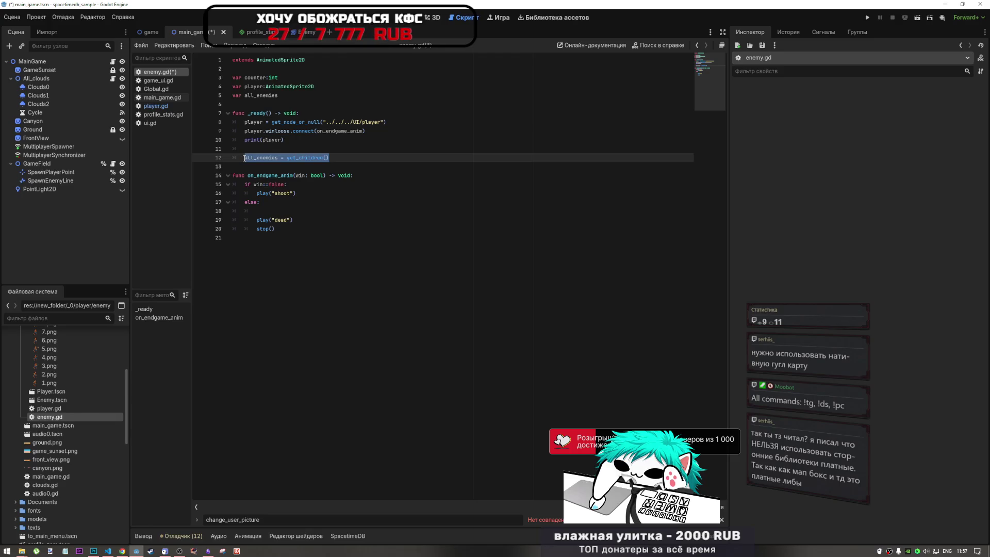
click(336, 160)
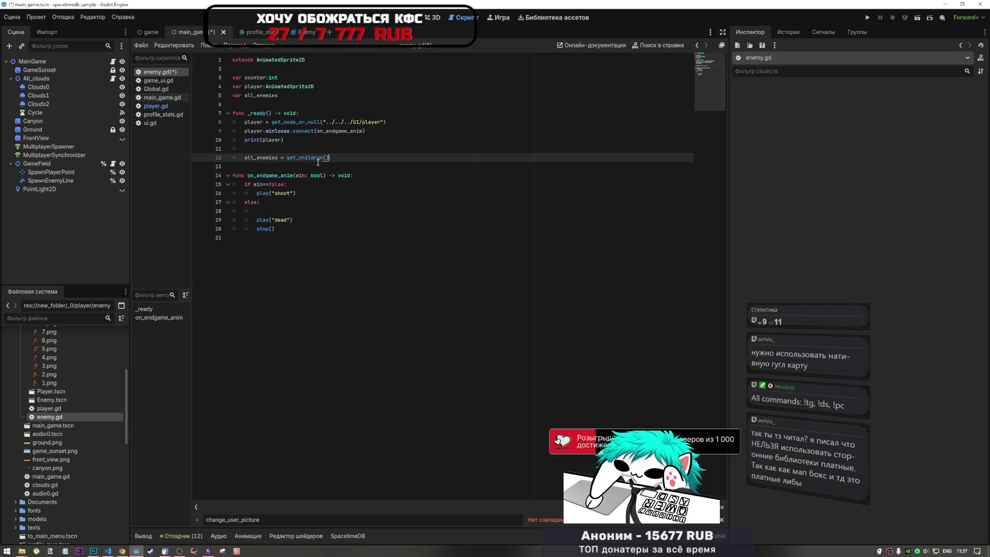
click(317, 151)
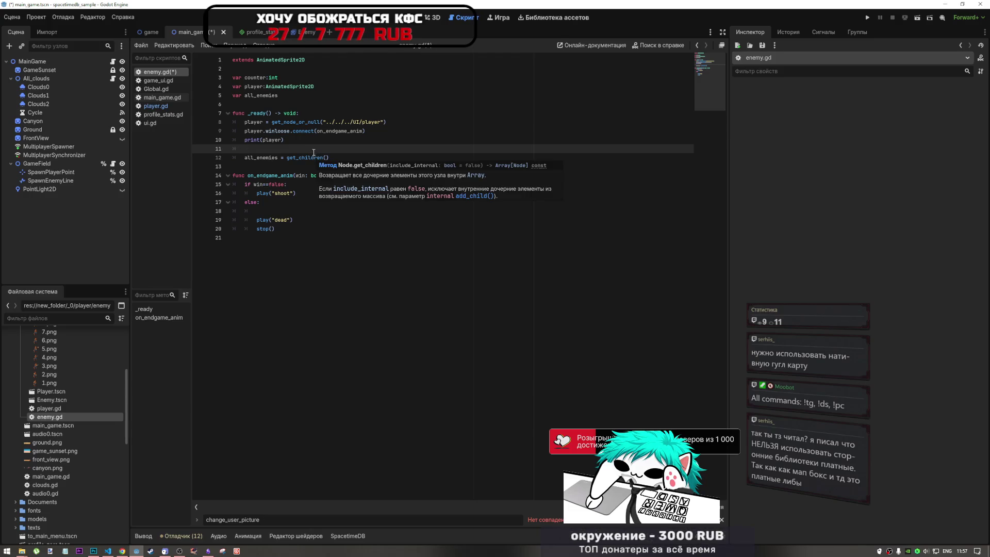
- Start an await line in _ready above the all_enemies = get_children() assignment
key(Return)
text(await  g)
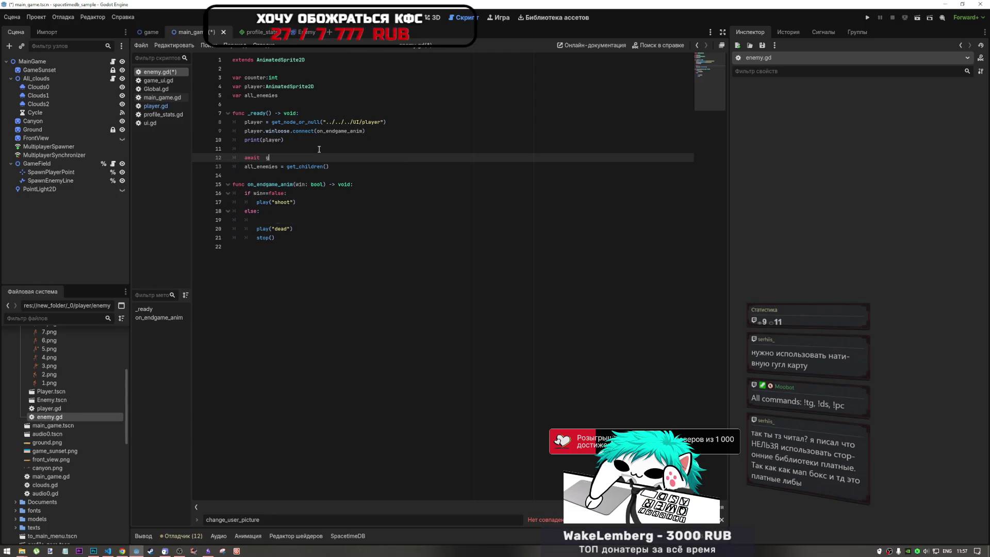
key(ctrl+space)
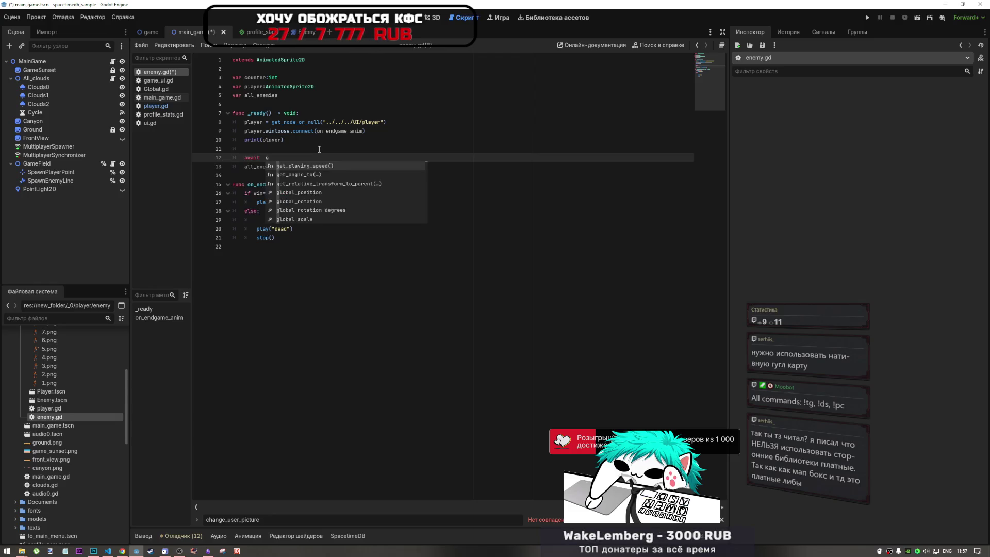
- Find 'await get_tree().process_frame' in game_ui.gd by searching 'proce', and copy it
click(165, 98)
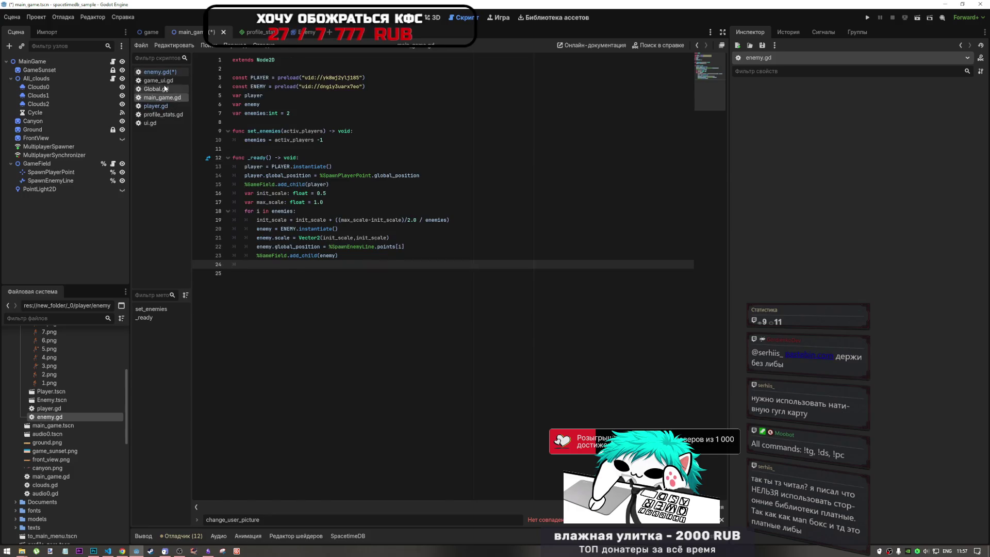
click(164, 105)
click(157, 81)
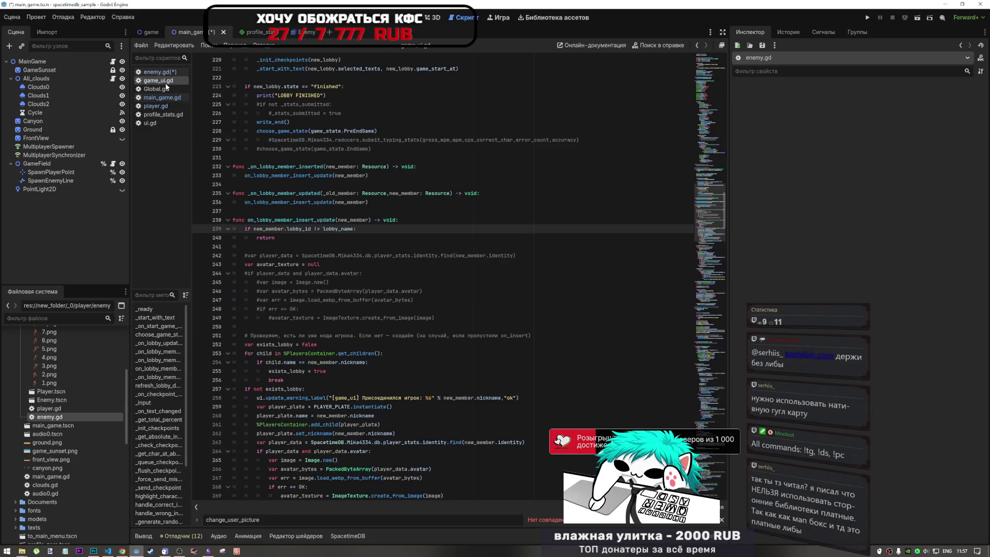
key(ctrl+f)
text(proce)
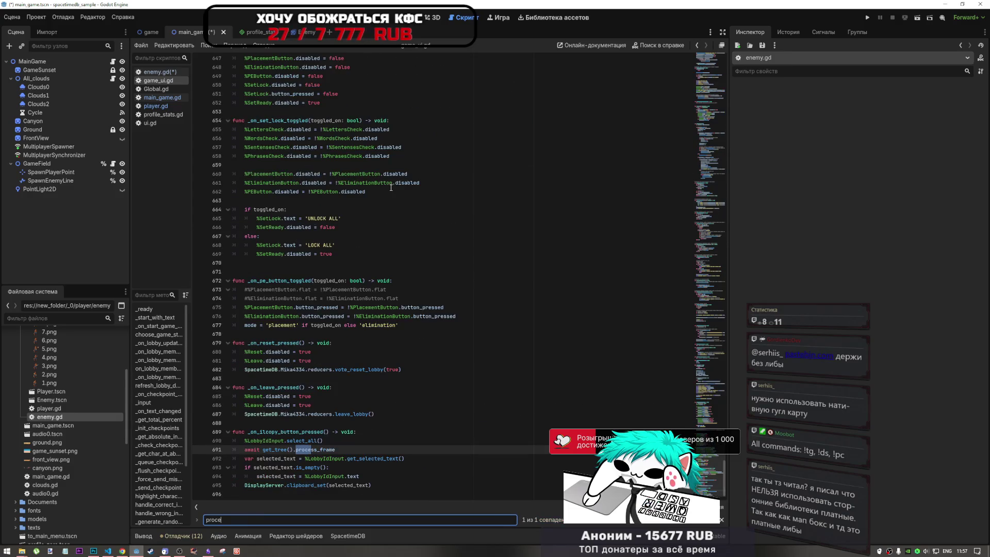
drag(350, 449, 245, 449)
key(ctrl+c)
- In enemy.gd, replace the incomplete await on line 12 with 'await get_tree().process_frame'
click(156, 72)
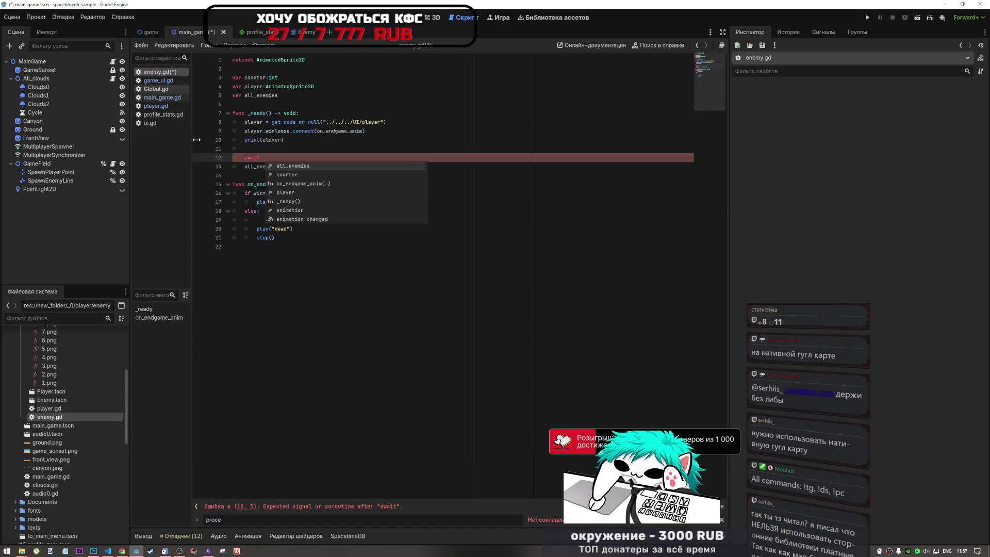
drag(265, 157, 245, 158)
key(ctrl+v)
click(323, 167)
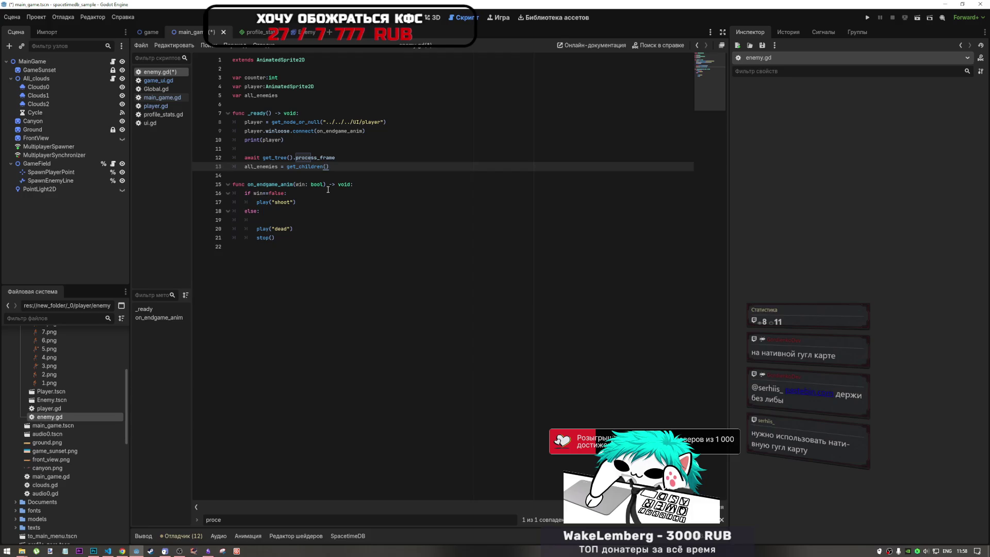
- Add an 'if all_enemies.size()>0:' check at the start of the else branch
click(276, 213)
click(274, 217)
text(if all_enemies)
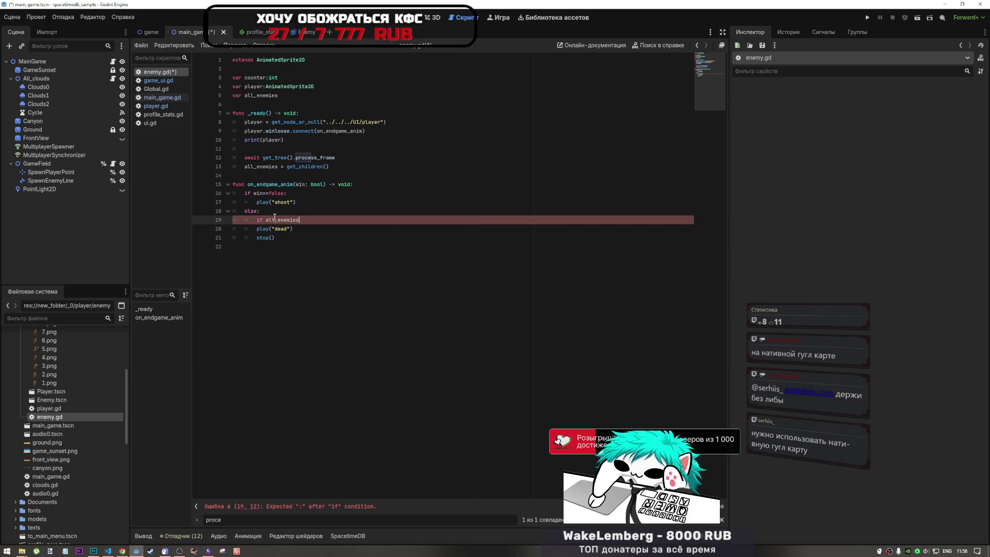
text( !)
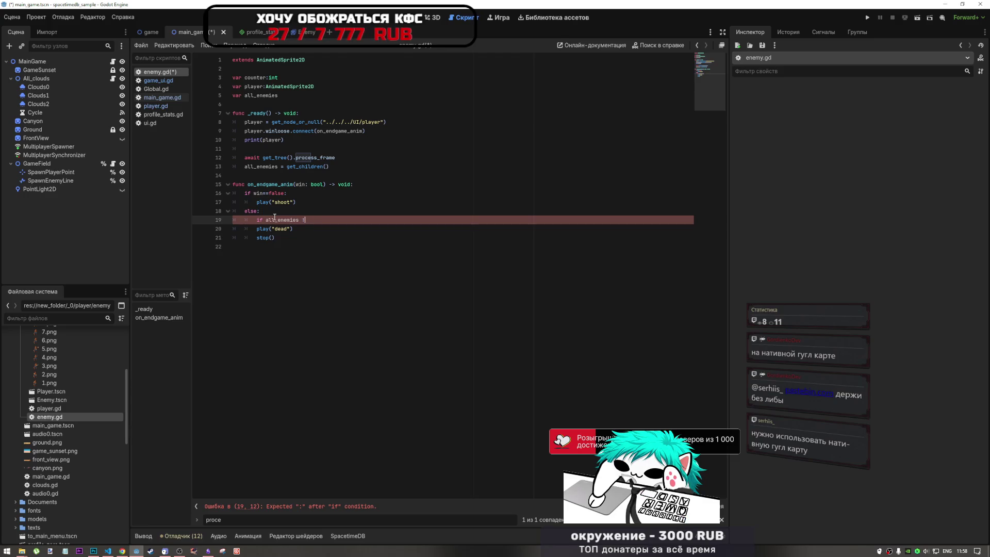
text(= = null)
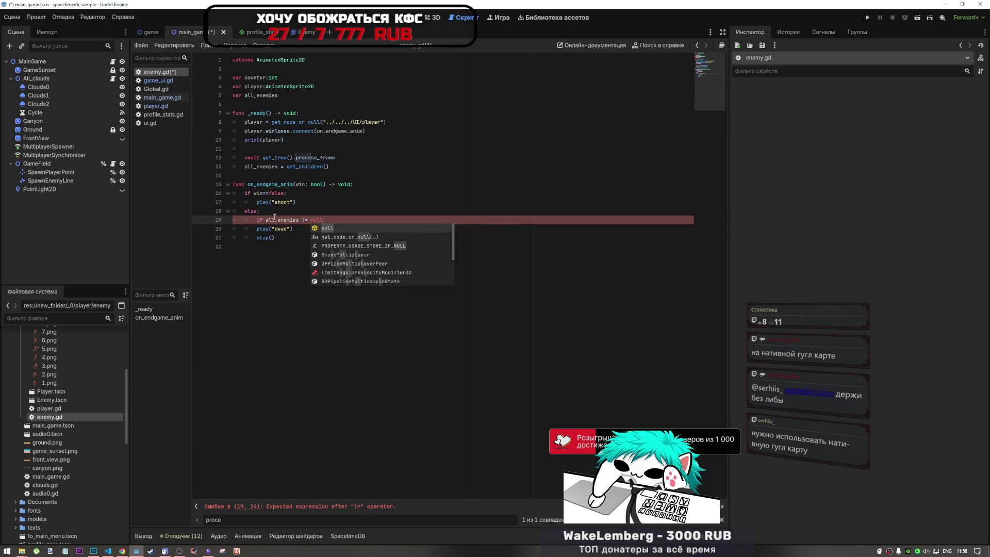
key(Escape)
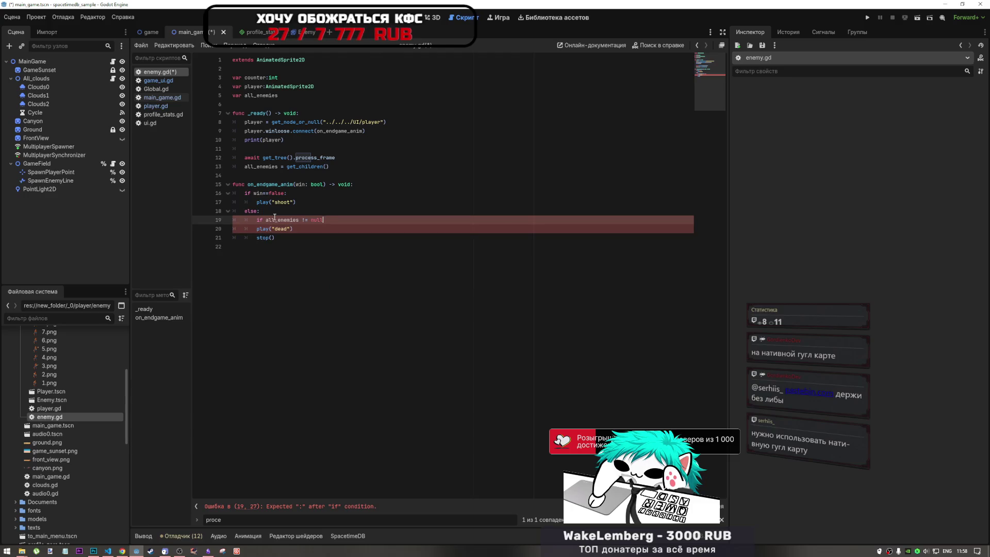
click(330, 166)
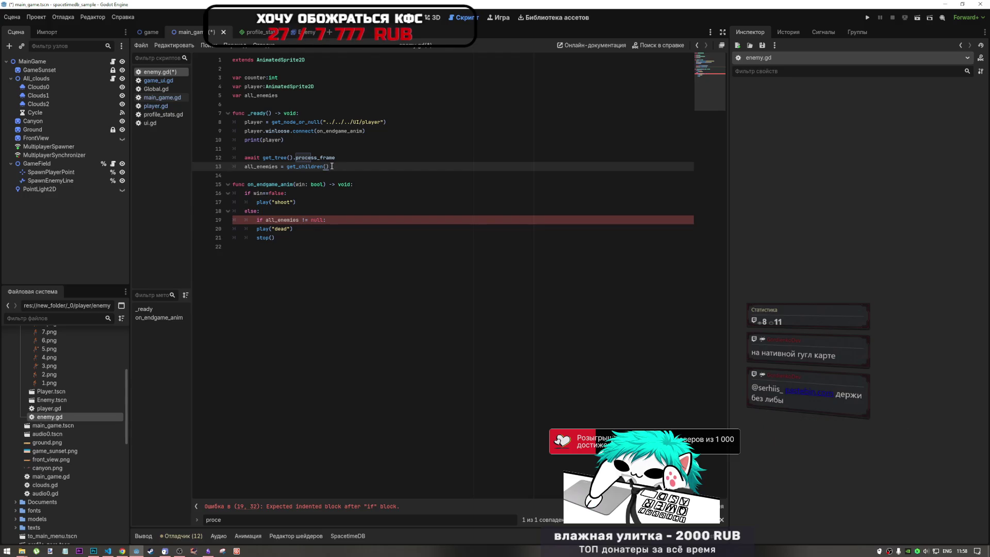
drag(324, 220, 300, 219)
text(.size)
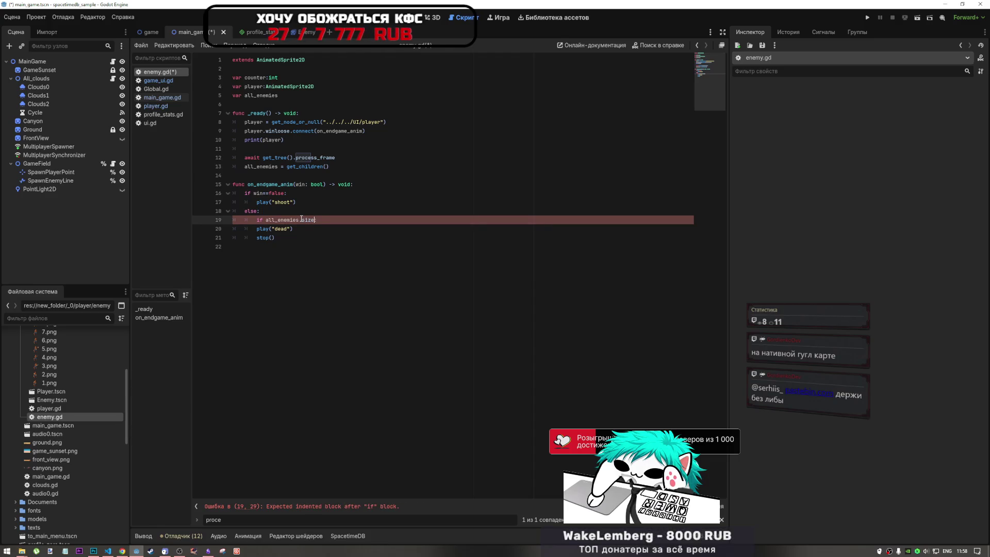
text(()>0)
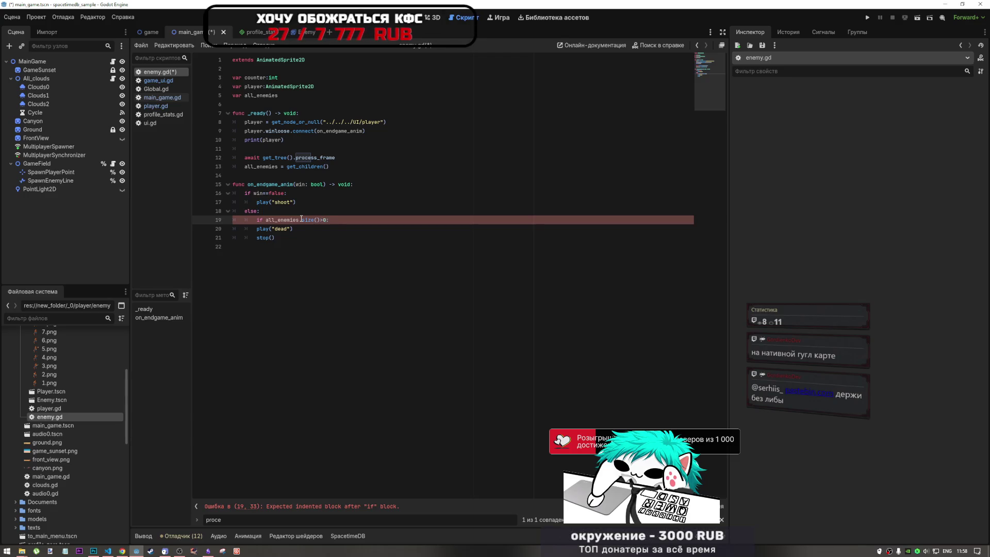
- Indent play("dead") and stop() under the new if check, discarding an unfinished for line
drag(256, 229, 289, 237)
key(Tab)
click(343, 222)
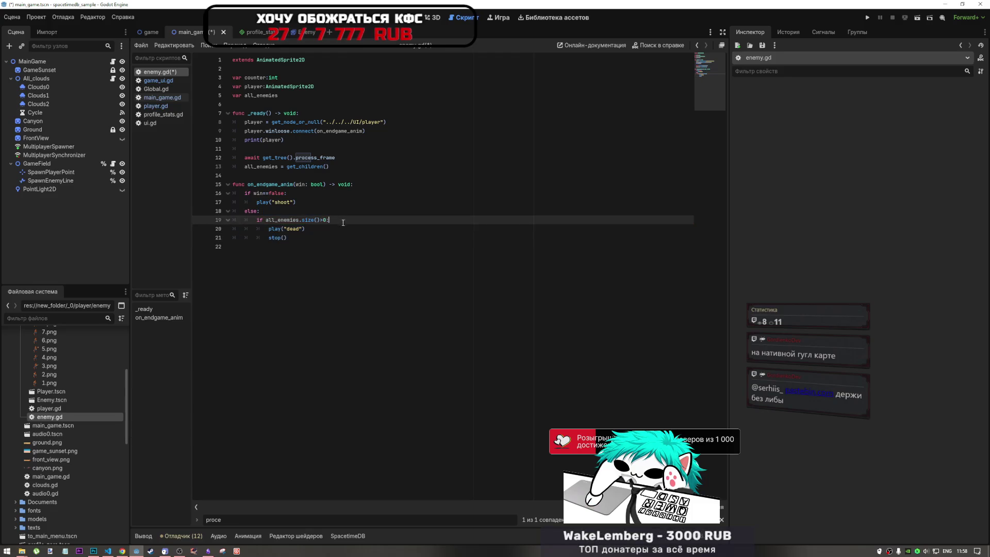
key(Return)
text(for)
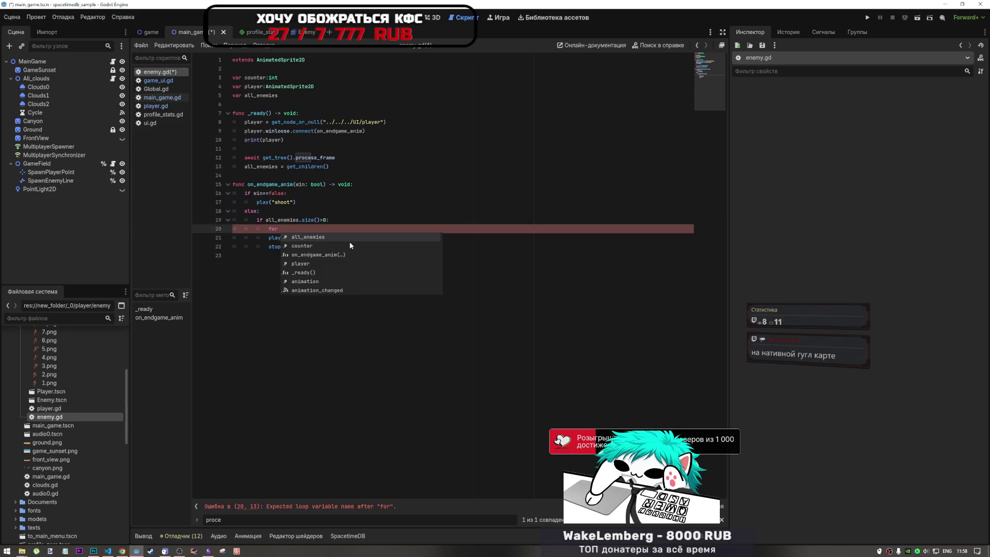
drag(286, 229, 216, 231)
key(BackSpace)
- Copy the whole enemy.gd script and switch to the DeepSeek chat in Chrome
drag(286, 246, 269, 193)
drag(255, 151, 232, 58)
key(alt+Tab)
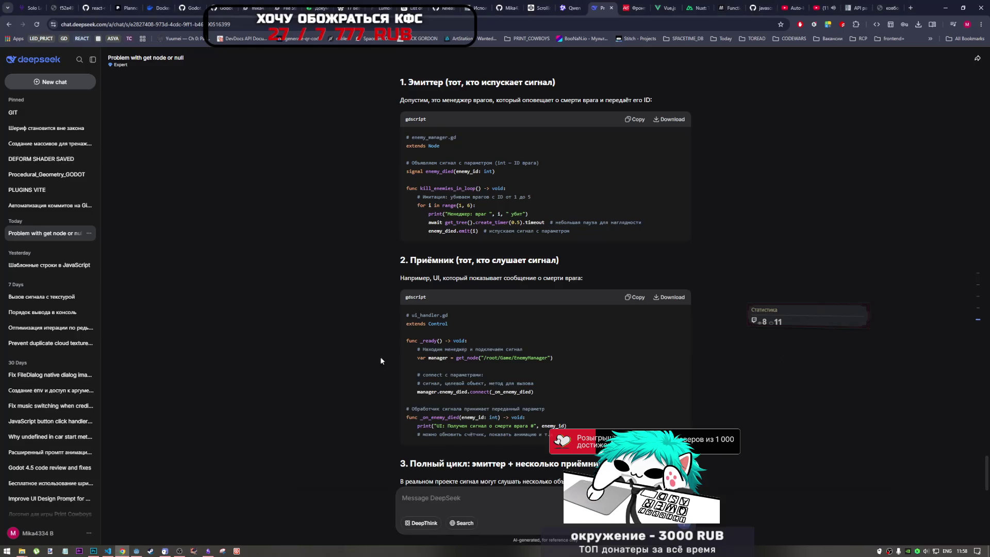
- Paste the enemy.gd script into the DeepSeek message box
click(526, 498)
key(ctrl+v)
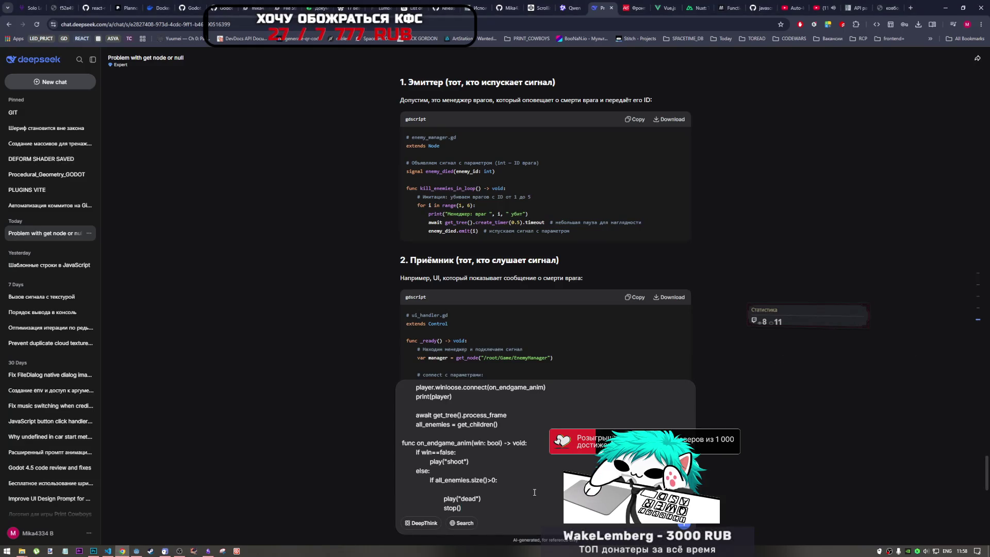
scroll(534, 492, up, 3)
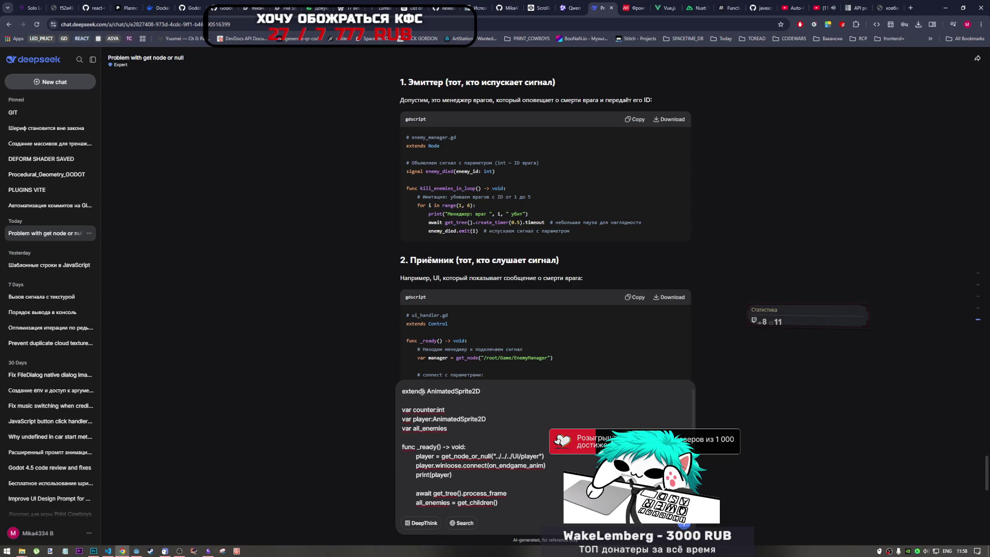
scroll(469, 440, down, 3)
key(Tab)
- Add a Russian request to pick a random enemy and remove it from the list without queue_free, and send it
key(alt+shift)
click(473, 492)
text(Вы)
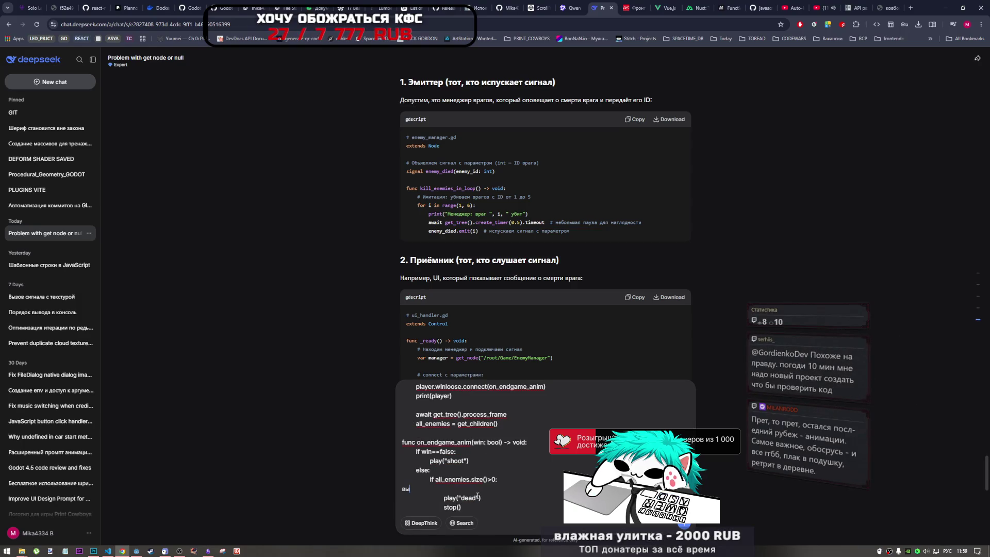
text(брать ранд)
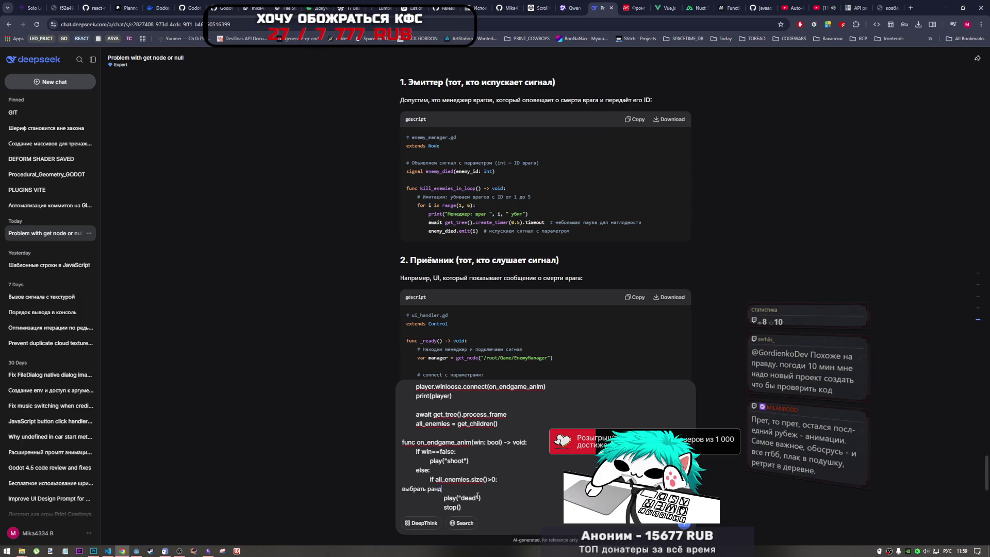
text(омного из спис)
text(ка и у)
text(брат)
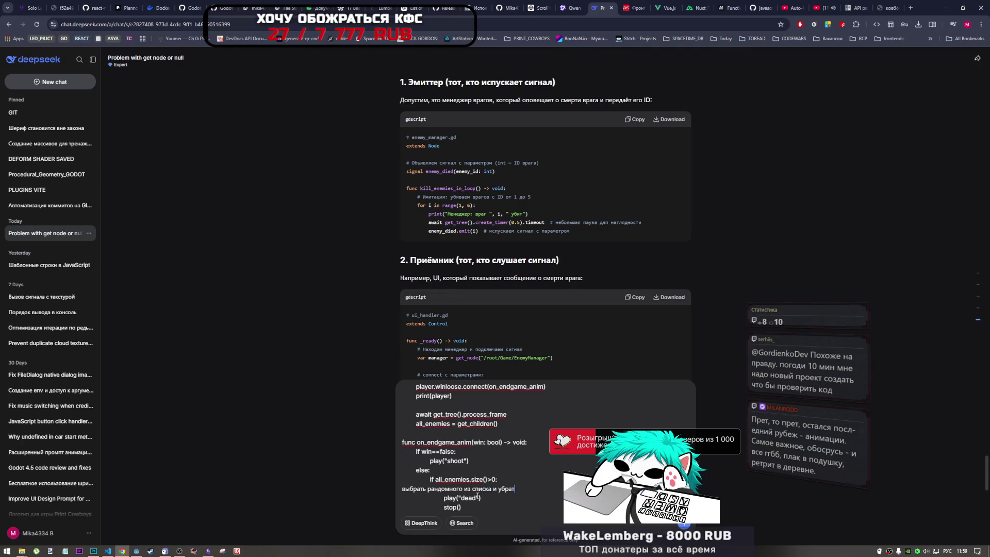
text(ь из спис)
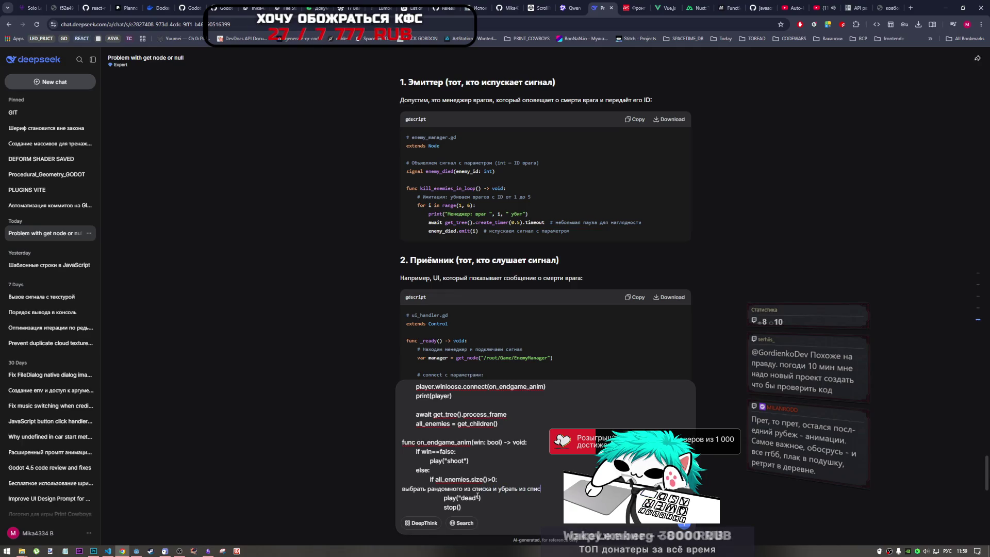
text(ка не)
key(alt+shift)
text( qu)
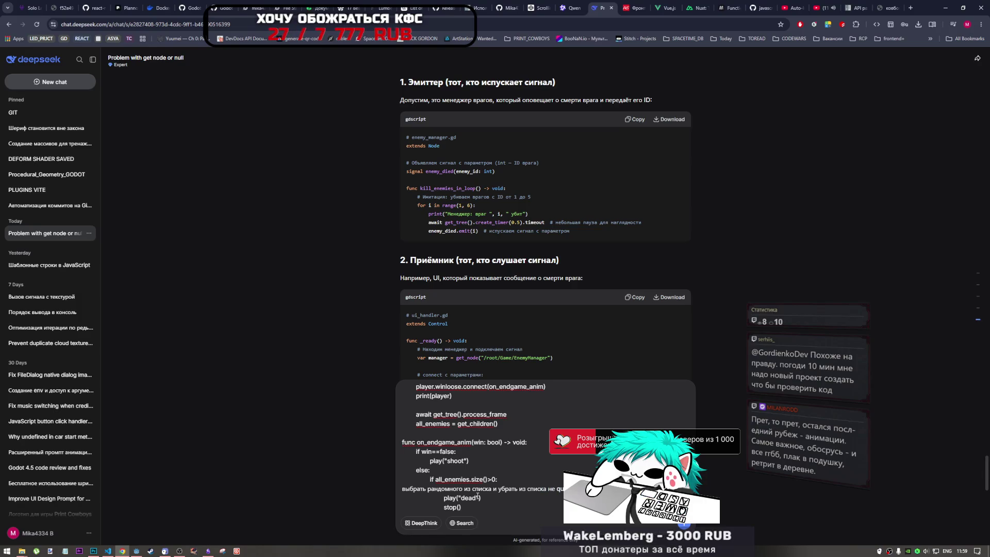
key(alt+shift)
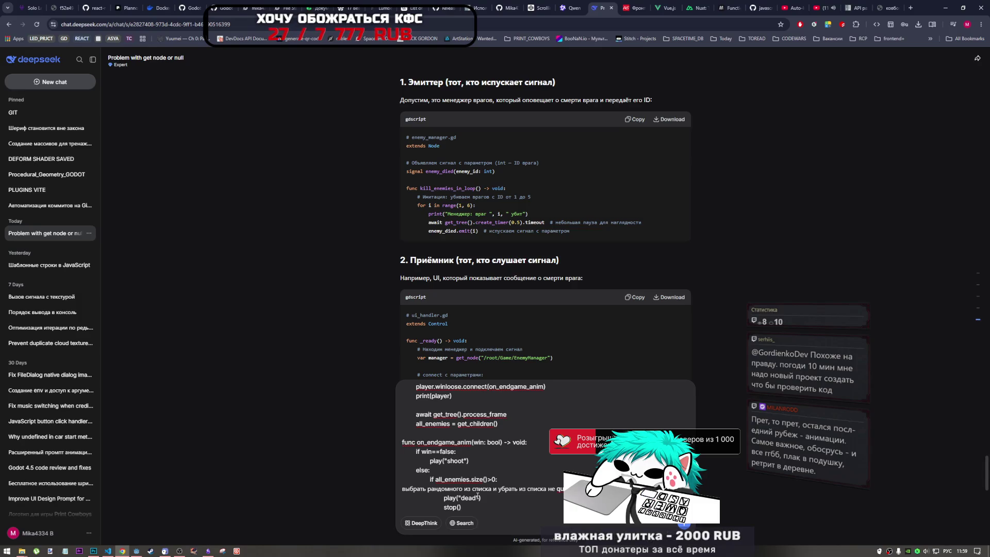
key(Return)
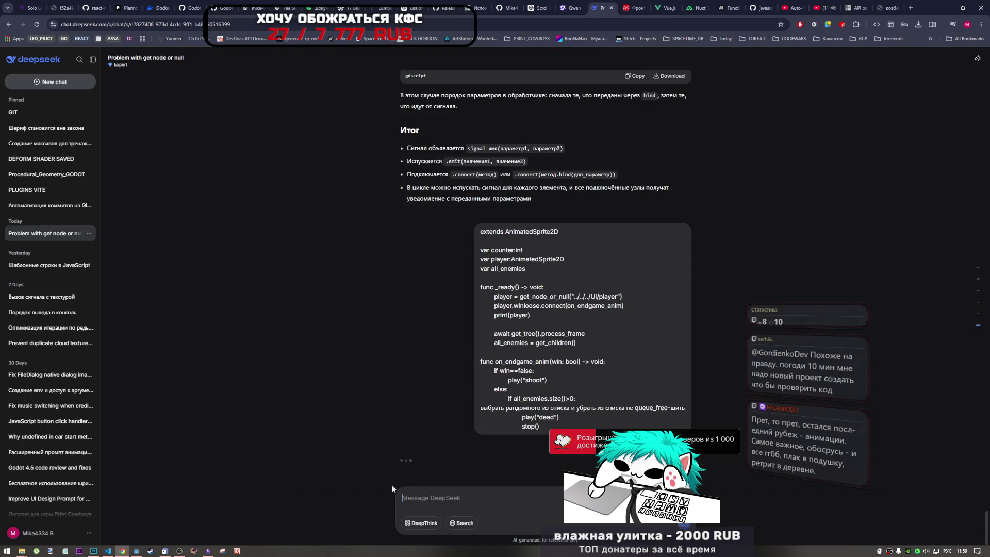
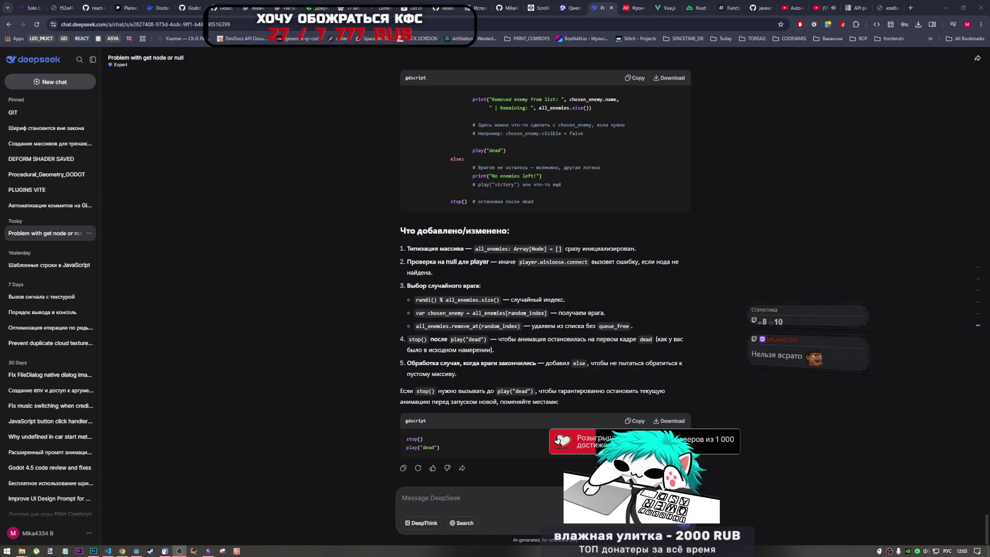
- Review DeepSeek's revised enemy script, check the Current Tasks note, then return to Godot's enemy.gd
click(574, 398)
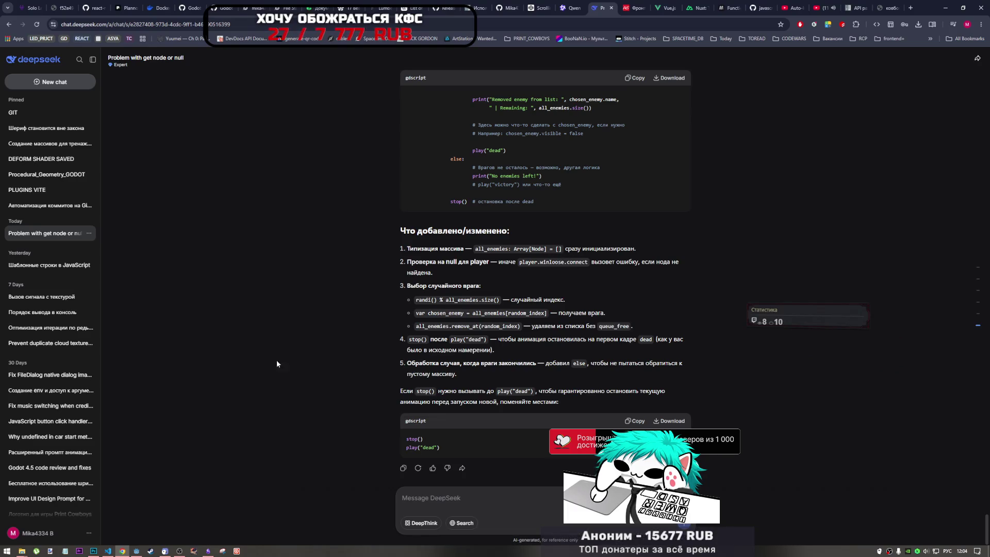
click(209, 551)
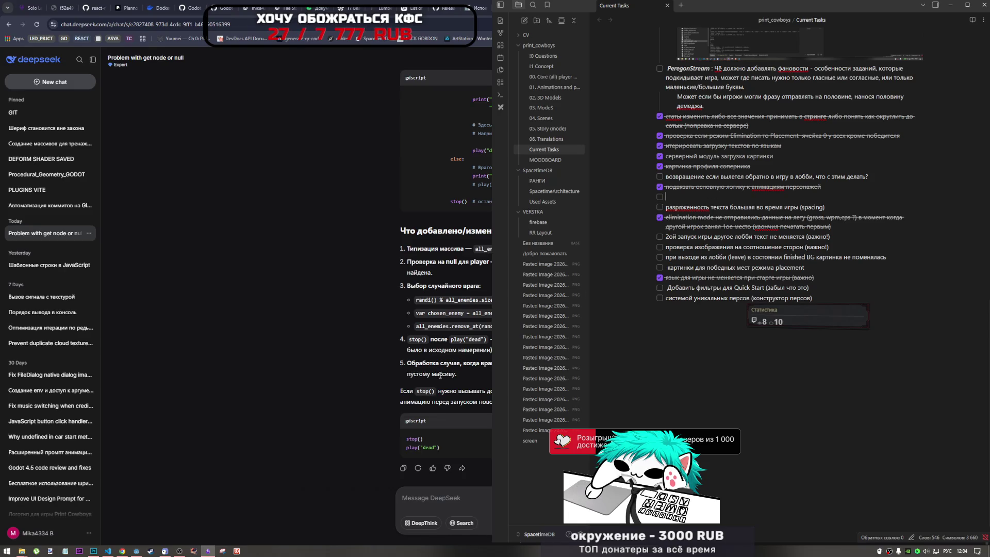
click(136, 550)
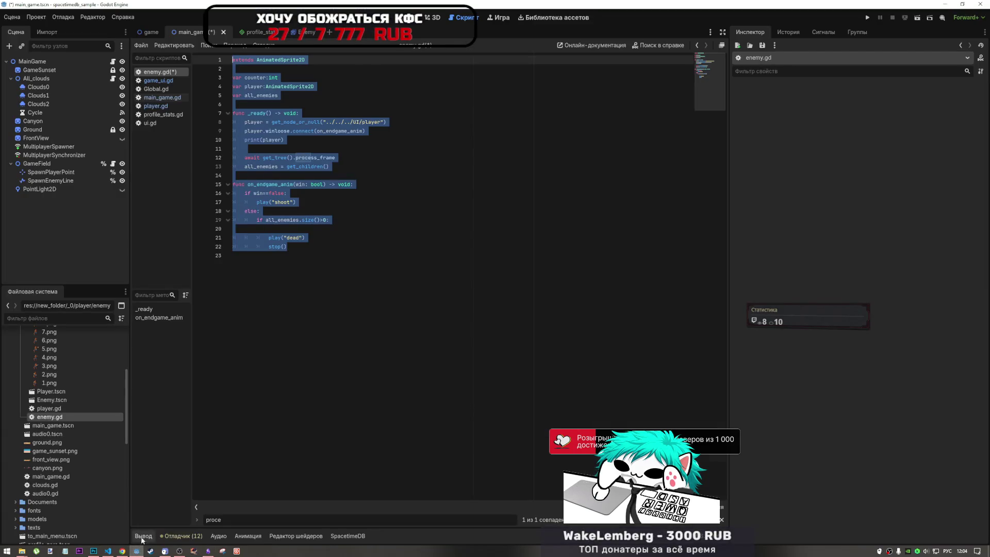
- Clear the enemy.gd selection and launch a second Godot instance with the Project Manager
click(334, 214)
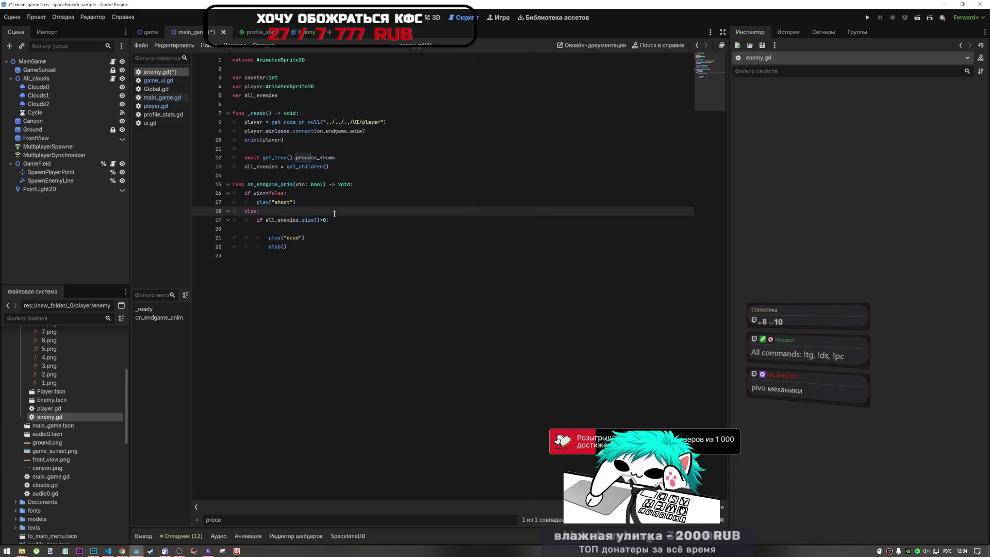
mouse_move(115, 552)
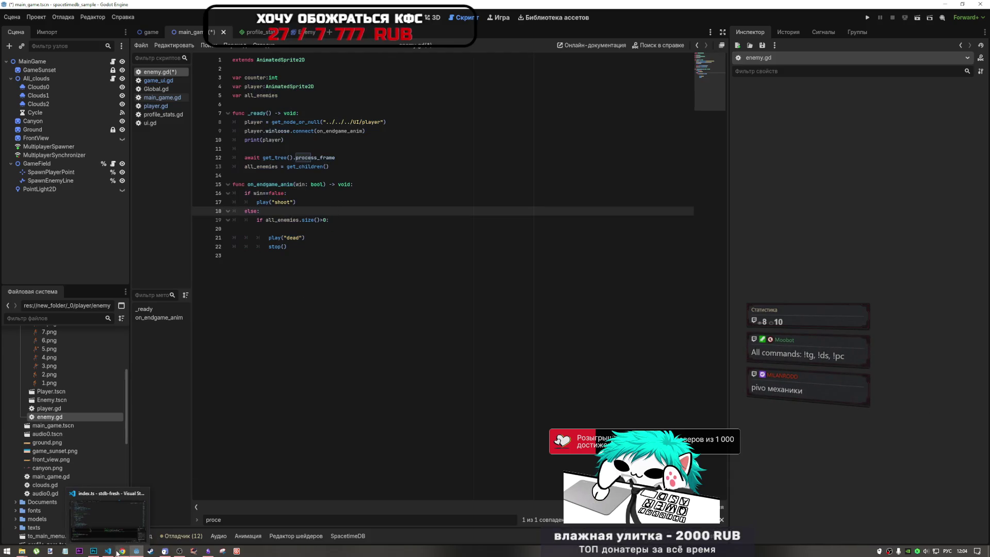
right_click(137, 551)
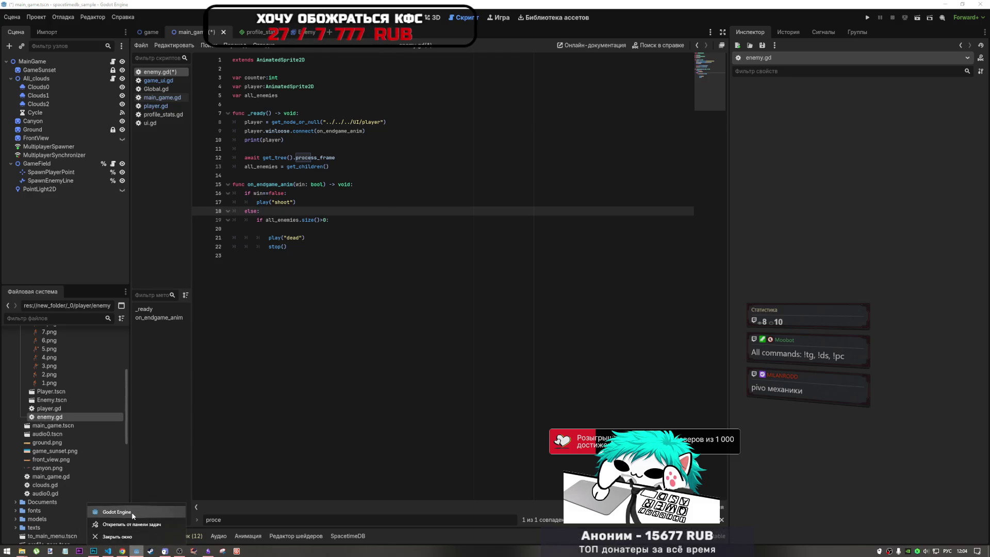
click(131, 512)
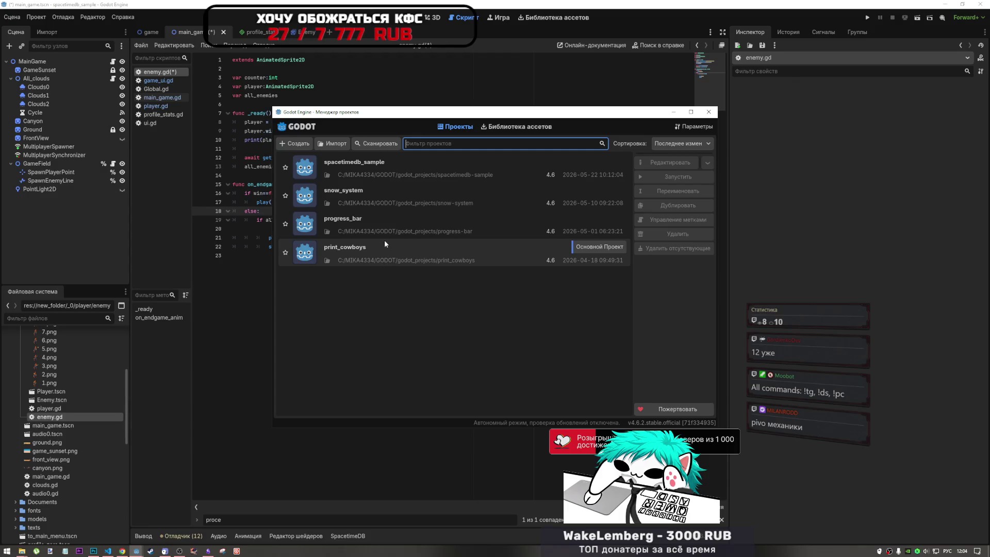
- Open the print_cowboys project from the Project Manager, then return to the enemy.gd editor
click(366, 251)
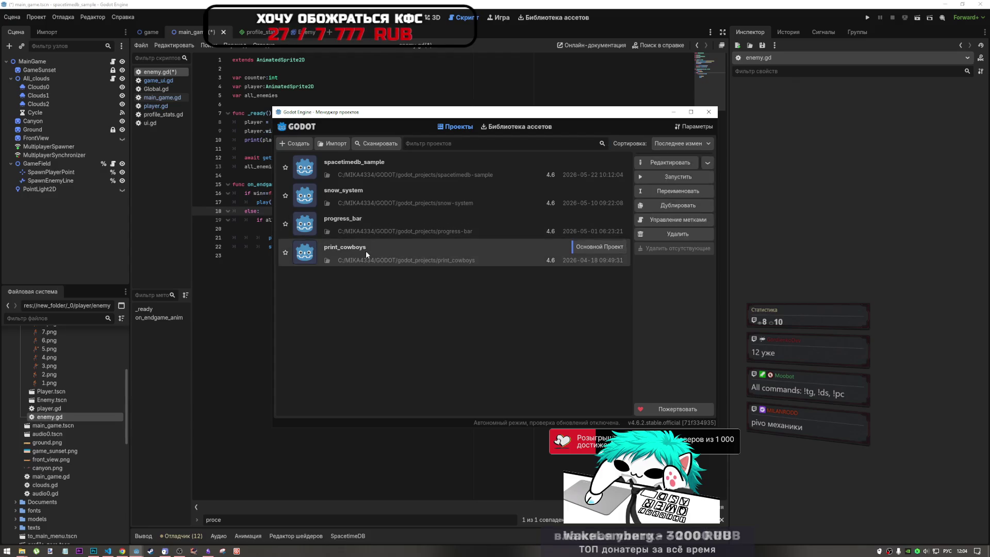
double_click(366, 250)
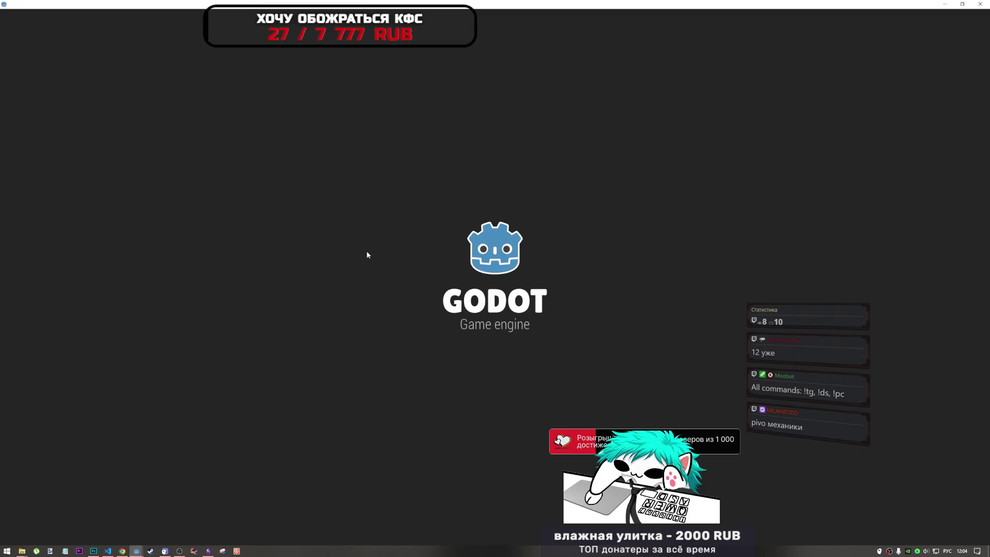
key(alt+Tab)
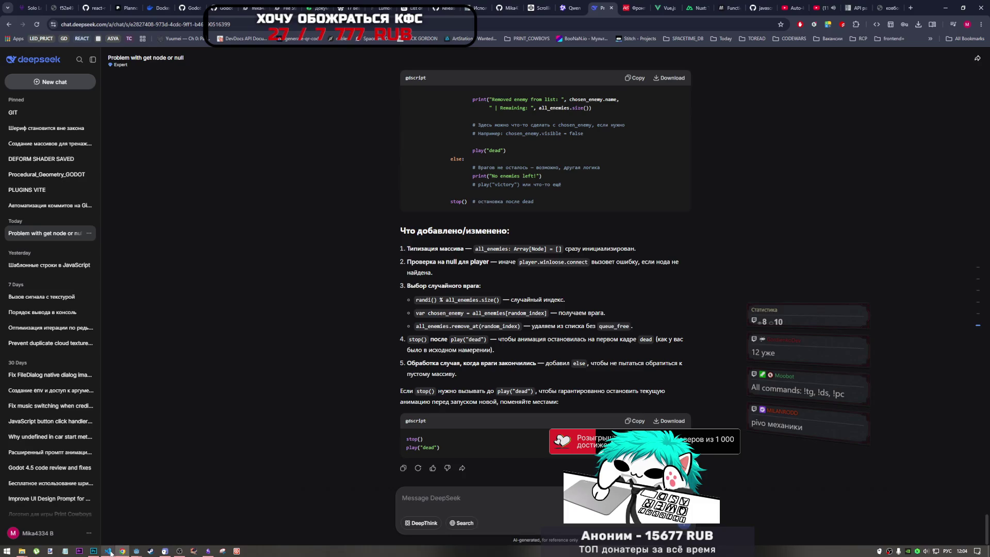
click(136, 550)
click(94, 509)
- Select on_endgame_anim (lines 14–22) in enemy.gd, then switch to the print_cowboys editor window
click(441, 229)
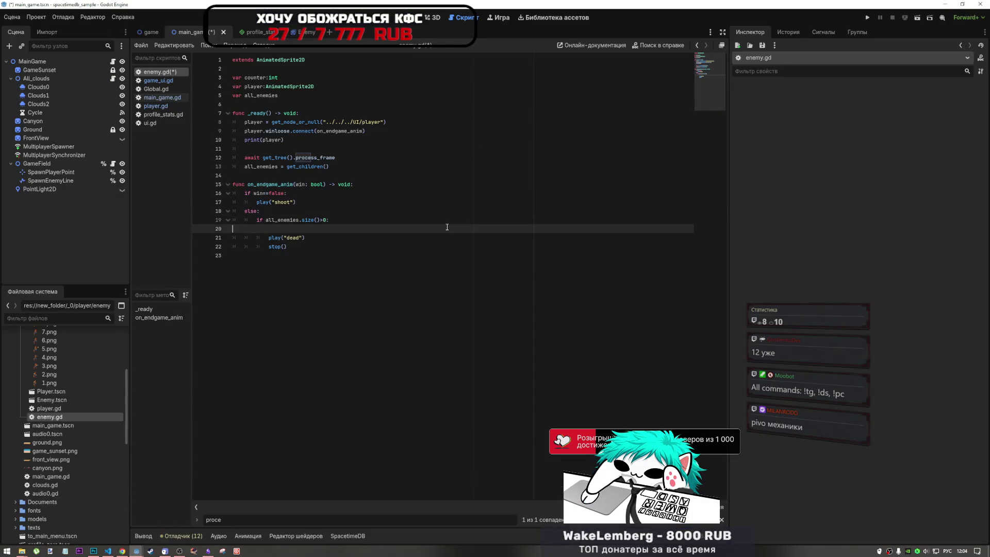
drag(233, 176, 282, 246)
click(981, 4)
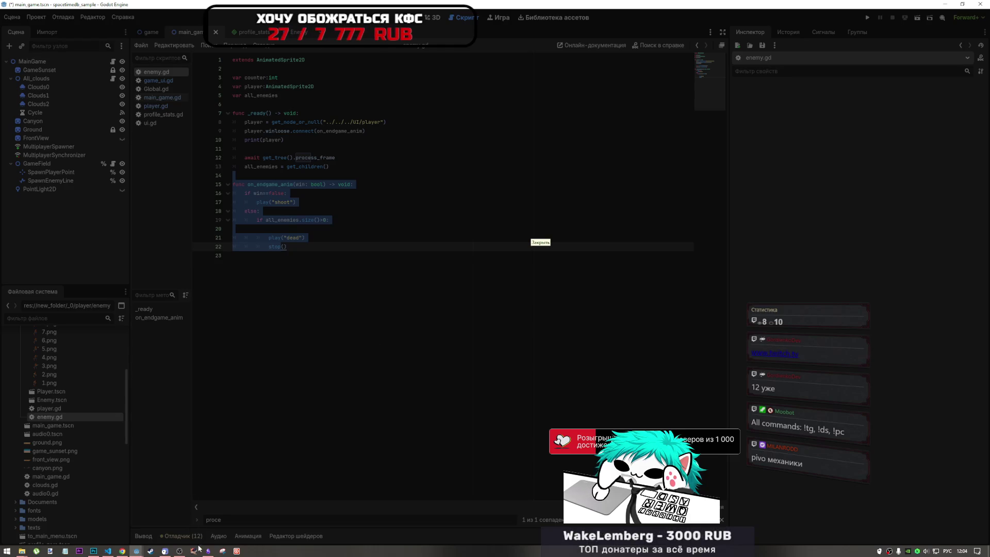
mouse_move(138, 552)
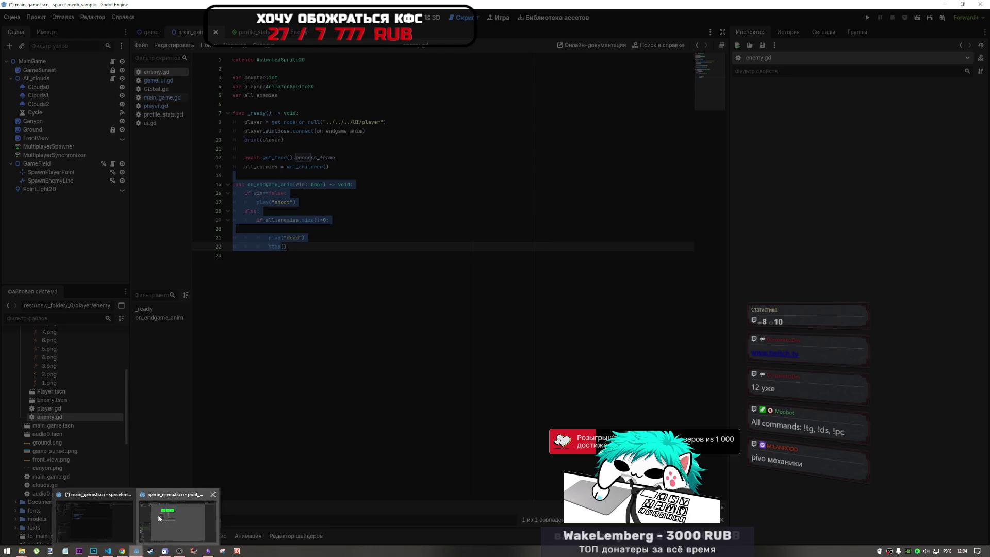
click(158, 515)
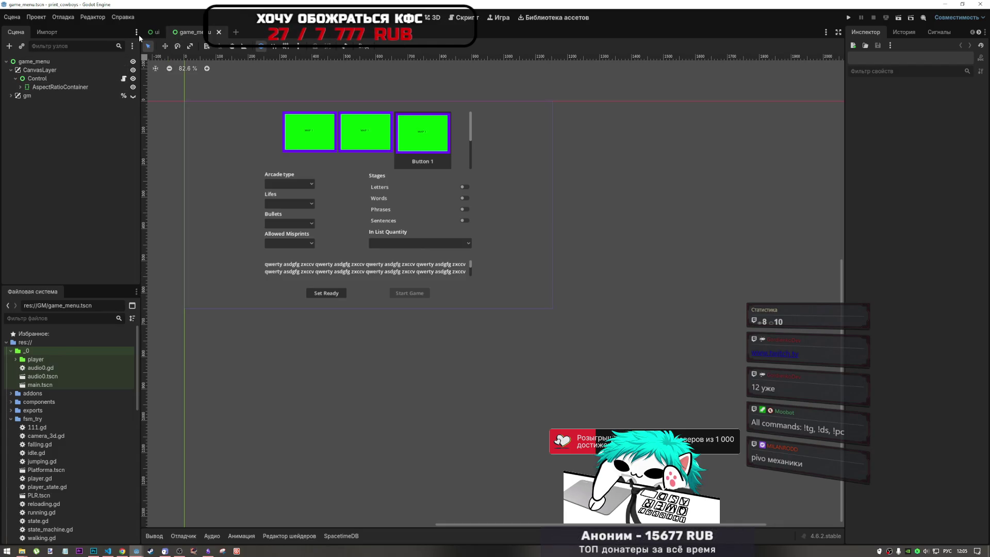
- Run game_menu, choose Set Ready and Start Game, then pick the three word-stage words
click(900, 18)
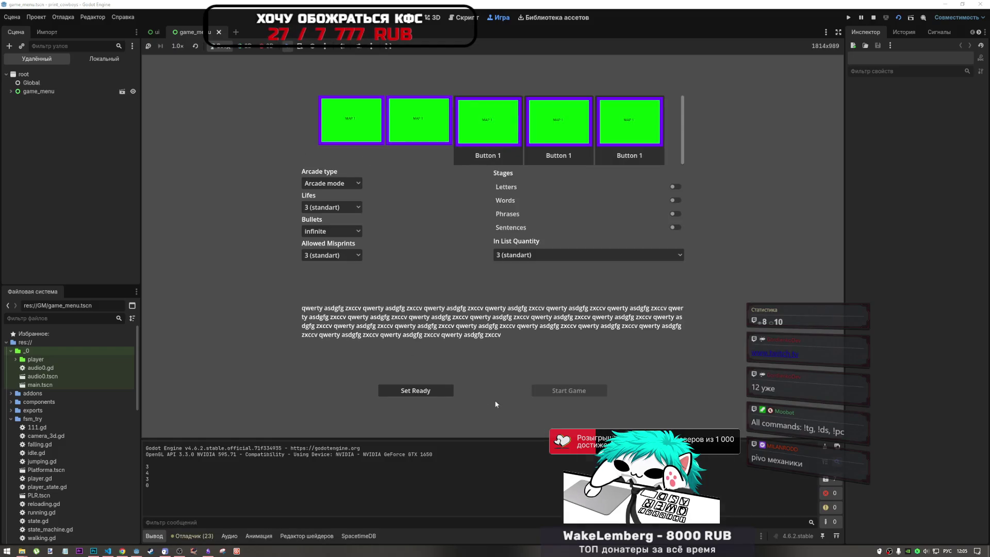
click(438, 392)
click(553, 393)
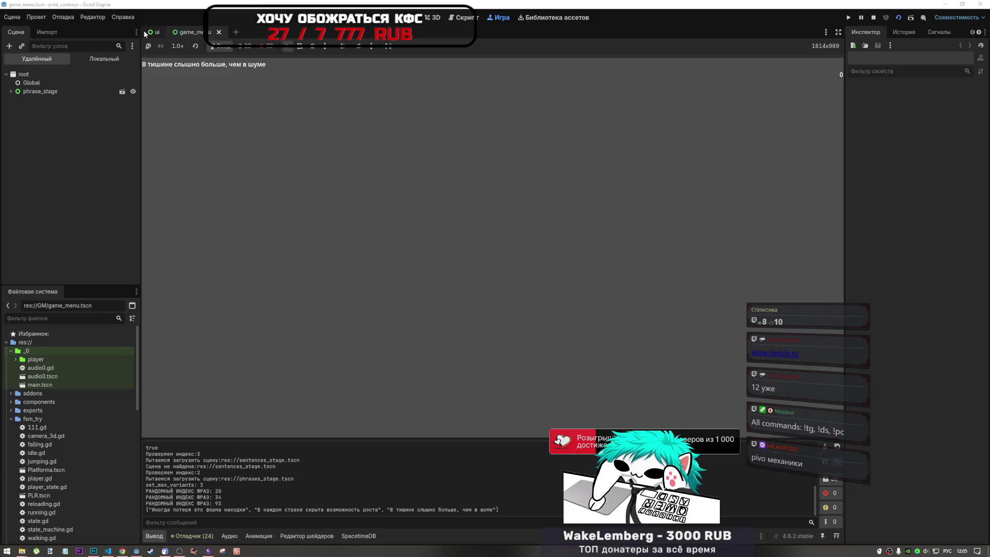
click(412, 99)
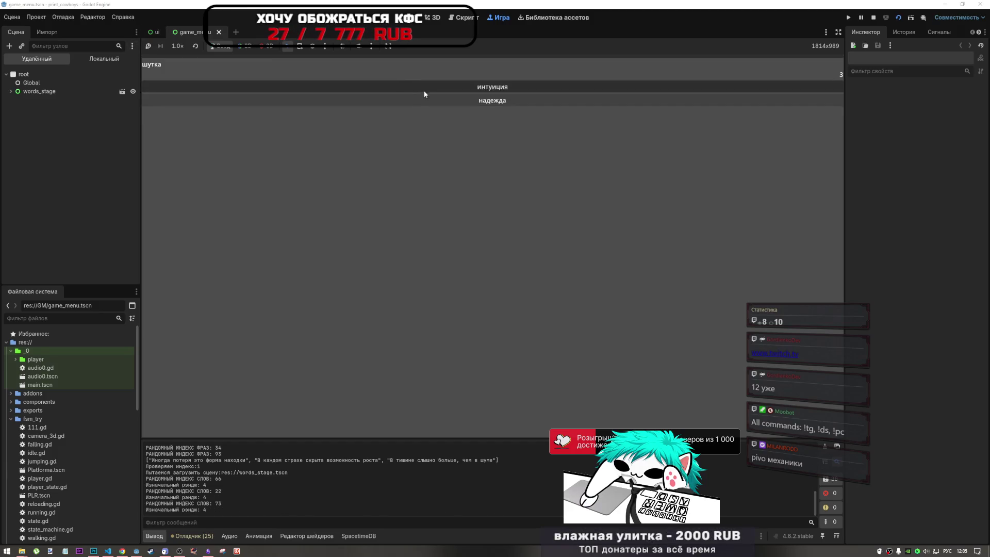
click(423, 86)
click(435, 88)
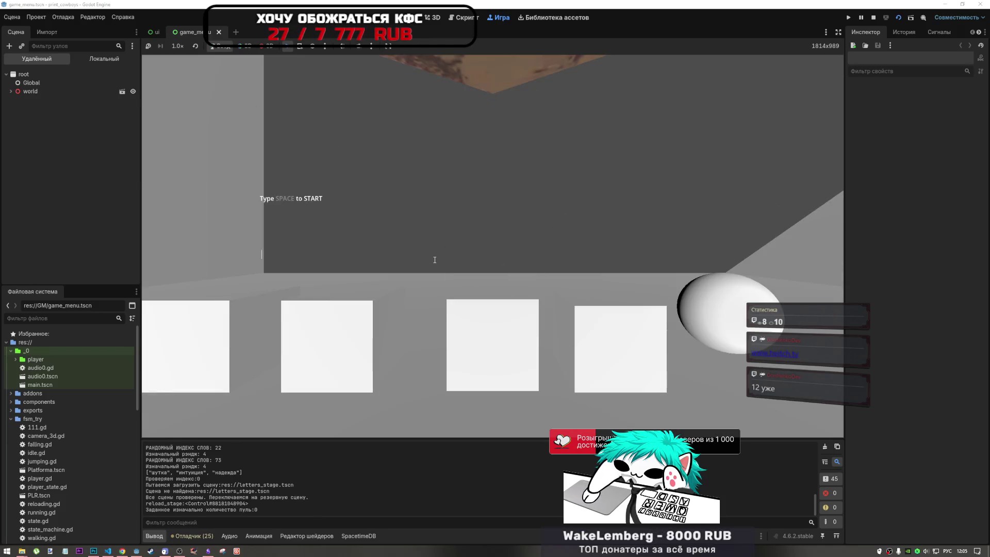
- Start the round with Space and type надежда, toggling the keyboard layout with Alt+Shift
key(space)
key(alt+shift)
text(yfl)
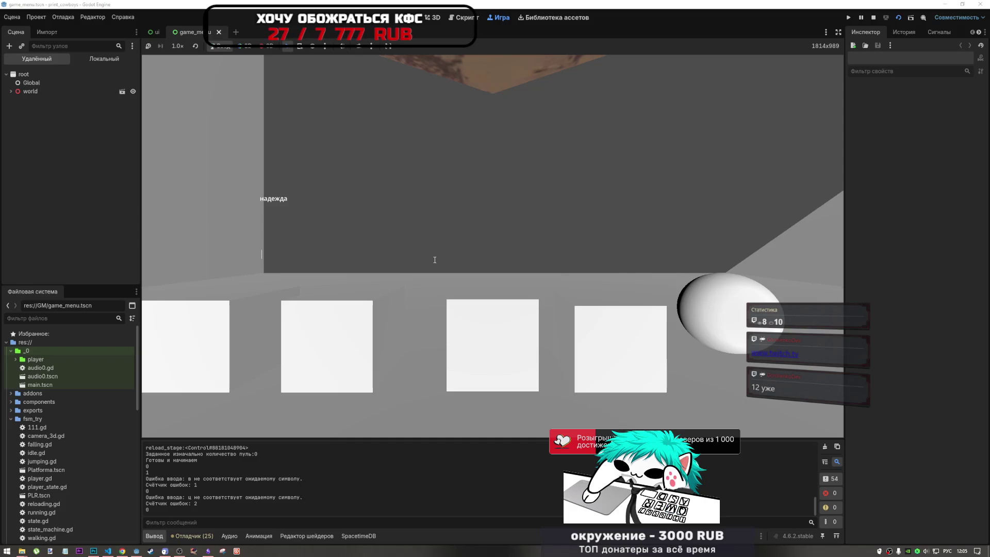
text(yfl)
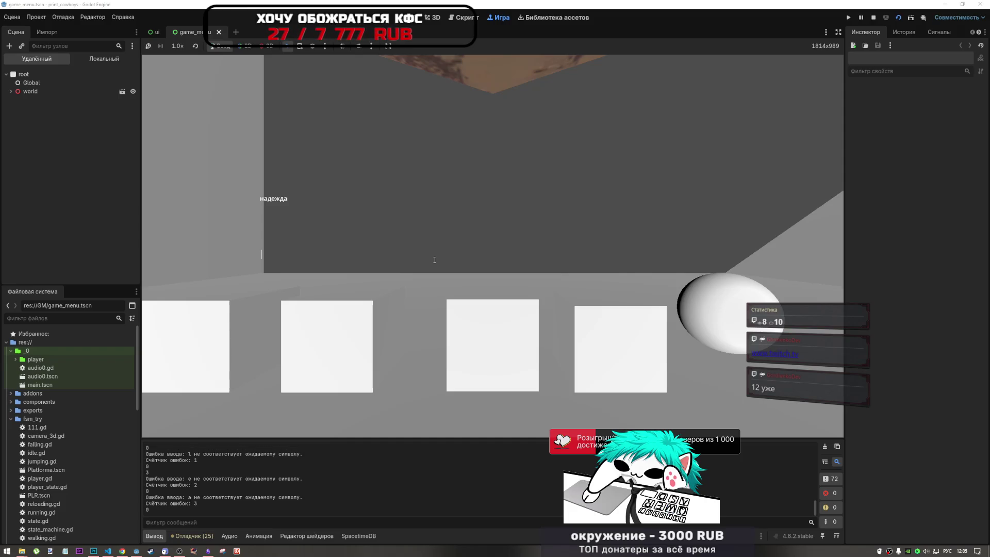
key(alt+shift)
text(надежда)
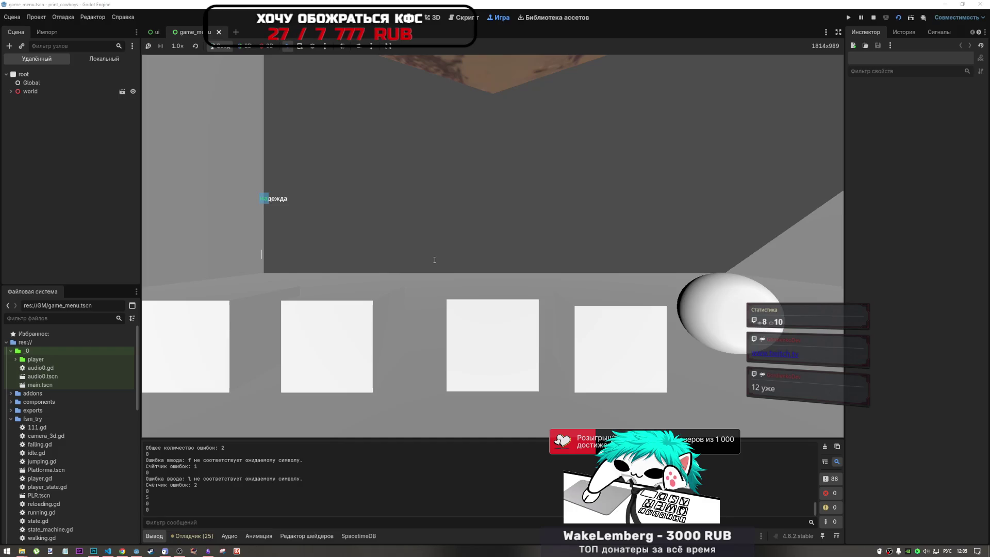
text(r)
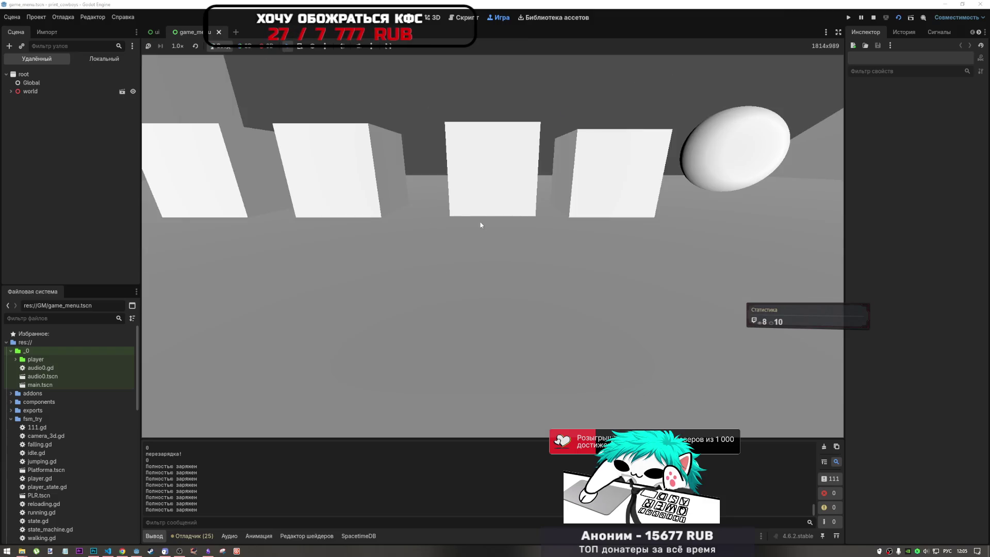
- In the Remote tree, expand world, disable its Camera3D, and expand Cowboy and LeftRight
click(30, 91)
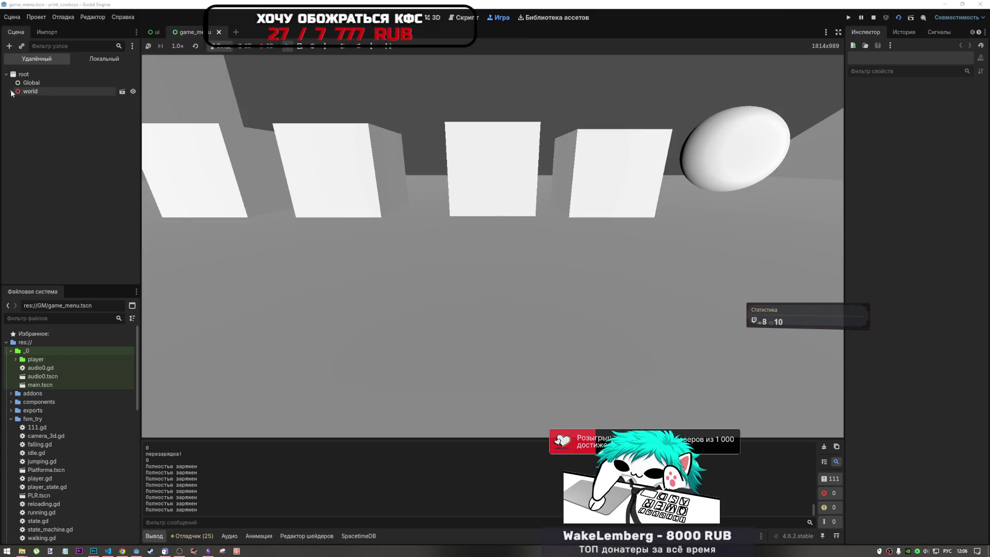
click(10, 91)
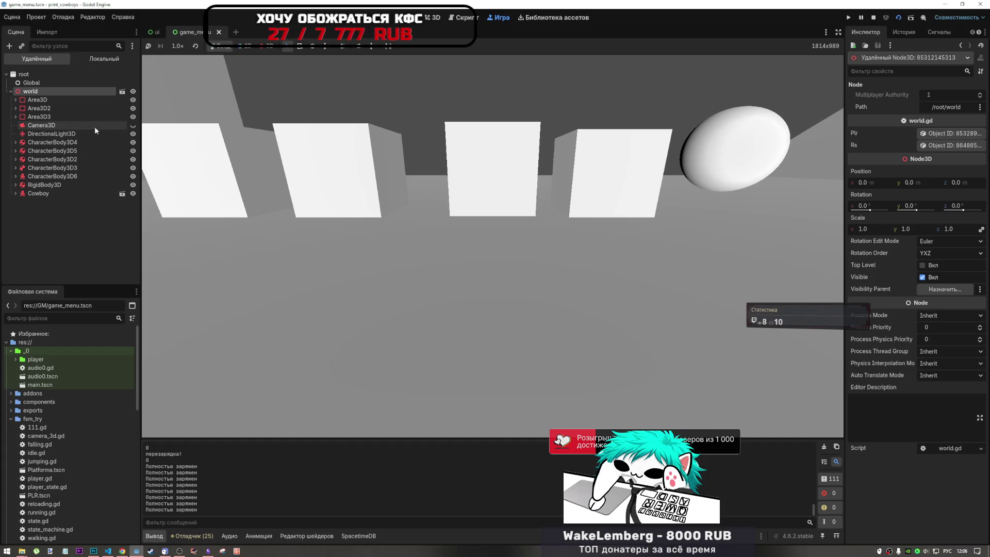
click(133, 126)
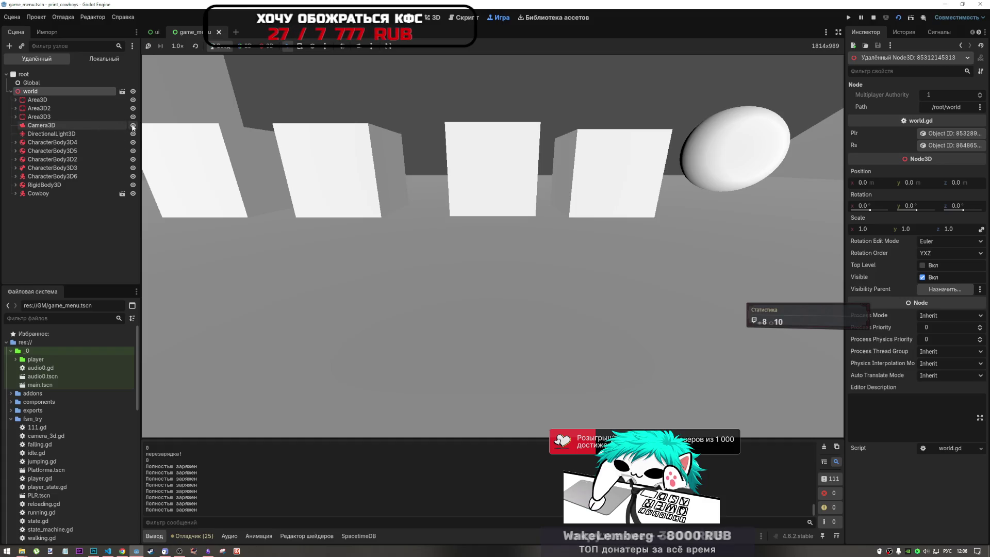
click(16, 176)
click(15, 193)
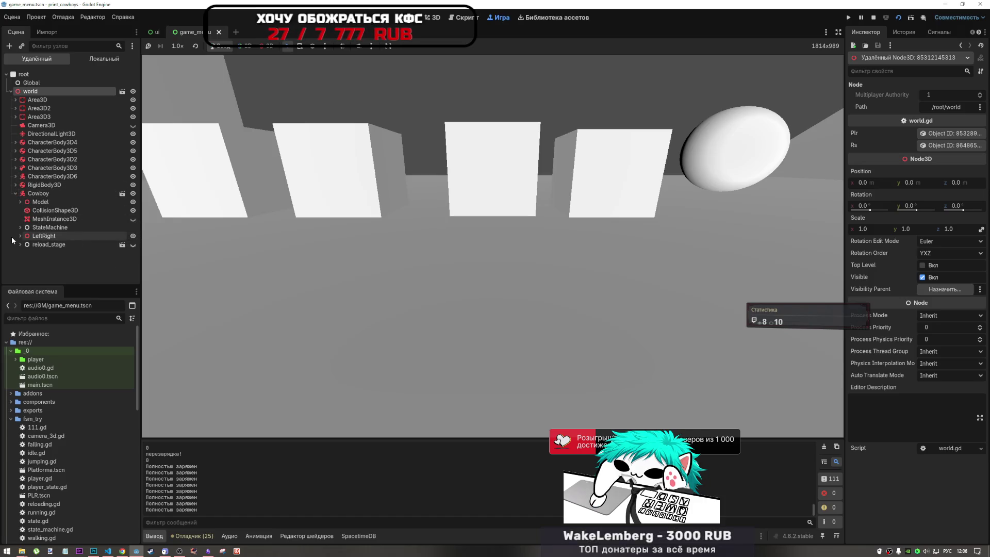
click(25, 253)
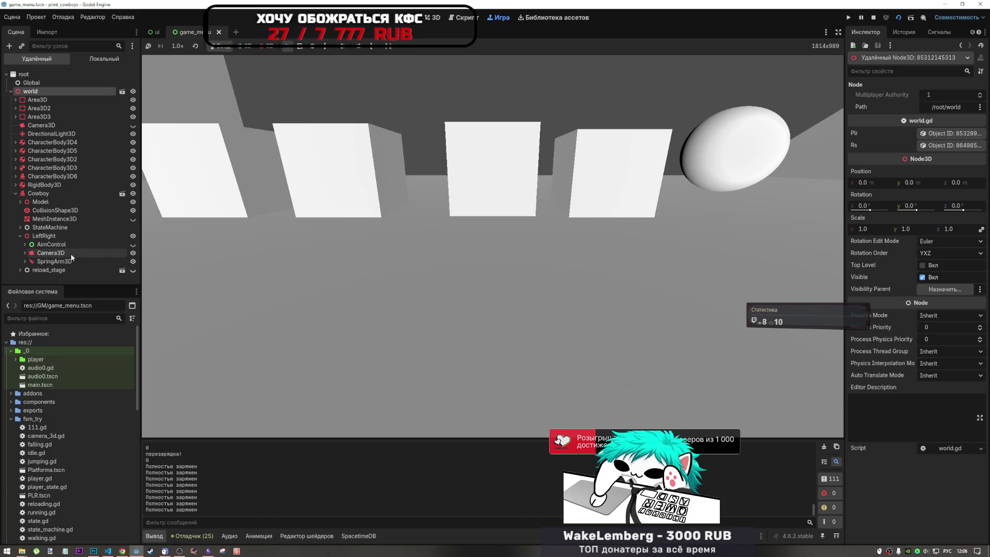
click(83, 253)
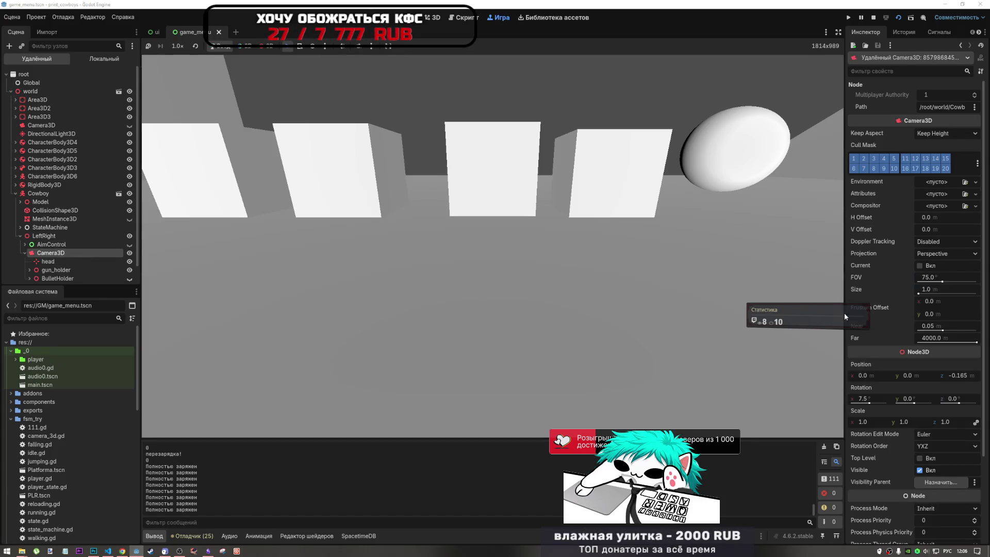
- Enable the SpringArm3D's Camera3D, then try shooting and running forward with W
scroll(42, 262, down, 2)
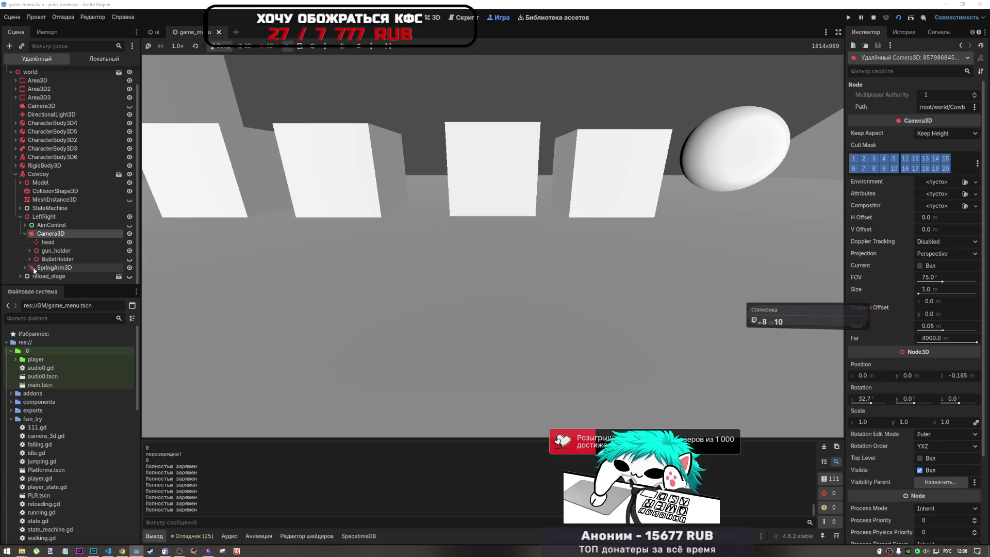
click(53, 268)
scroll(67, 266, down, 1)
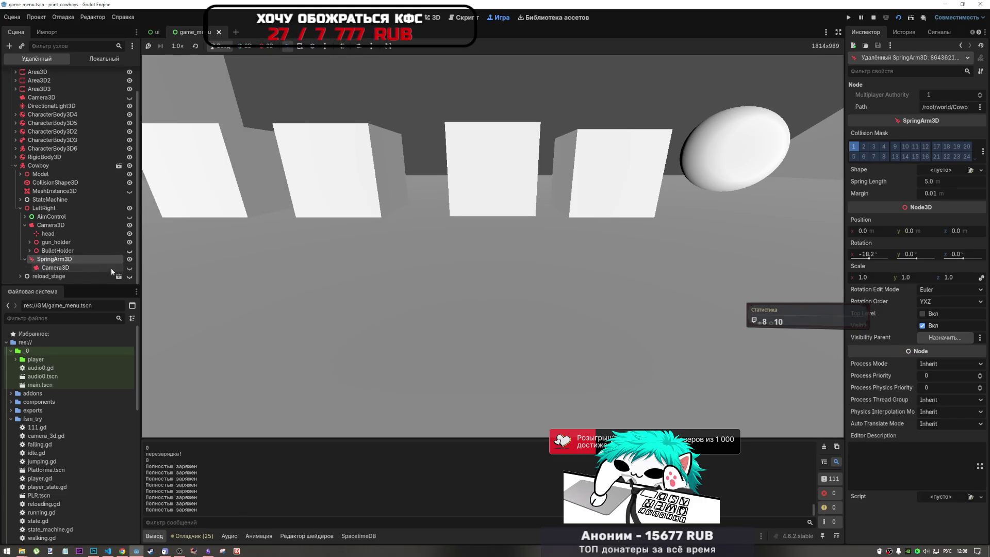
click(130, 267)
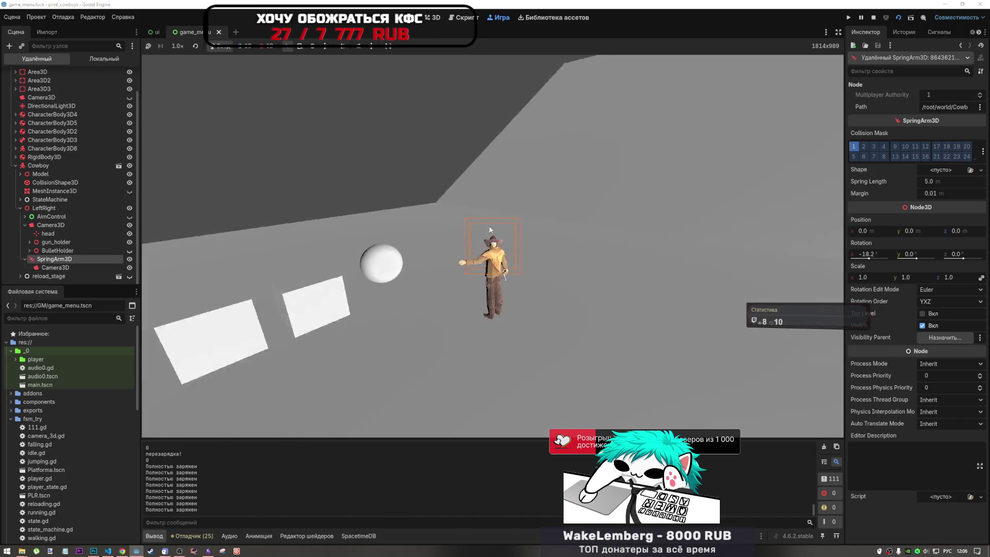
click(478, 243)
click(456, 234)
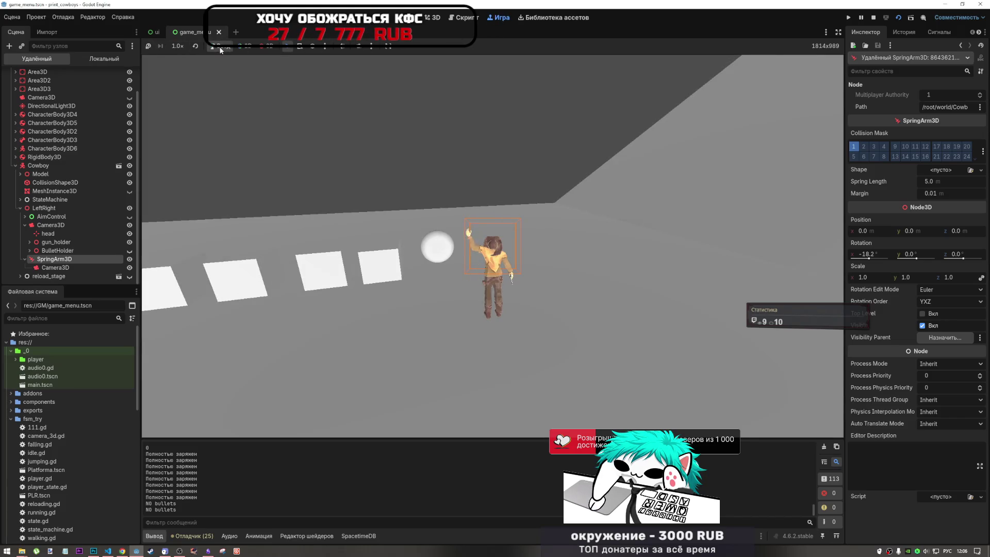
key(w)
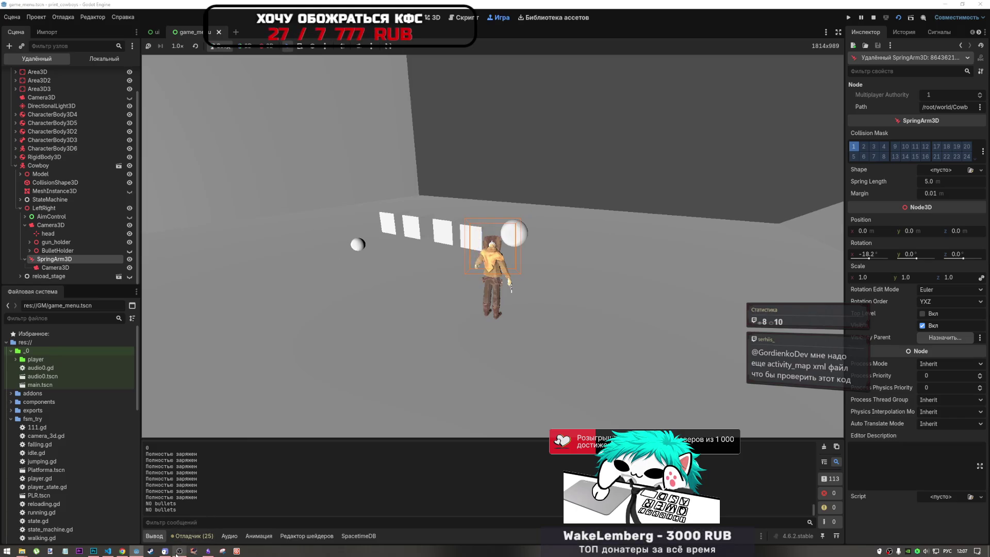
- Bring the Chrome DeepSeek chat about the all_enemies code back in front
mouse_move(179, 553)
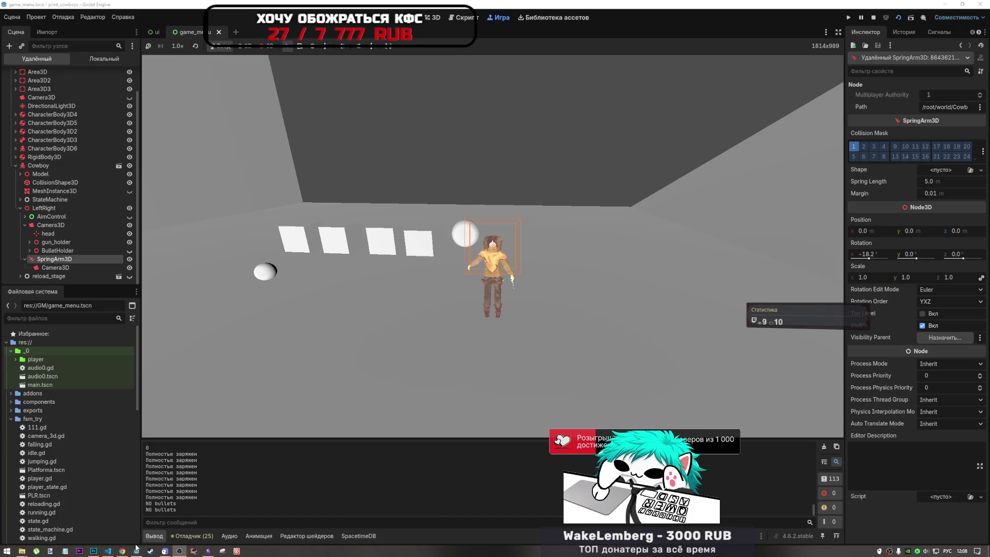
mouse_move(133, 553)
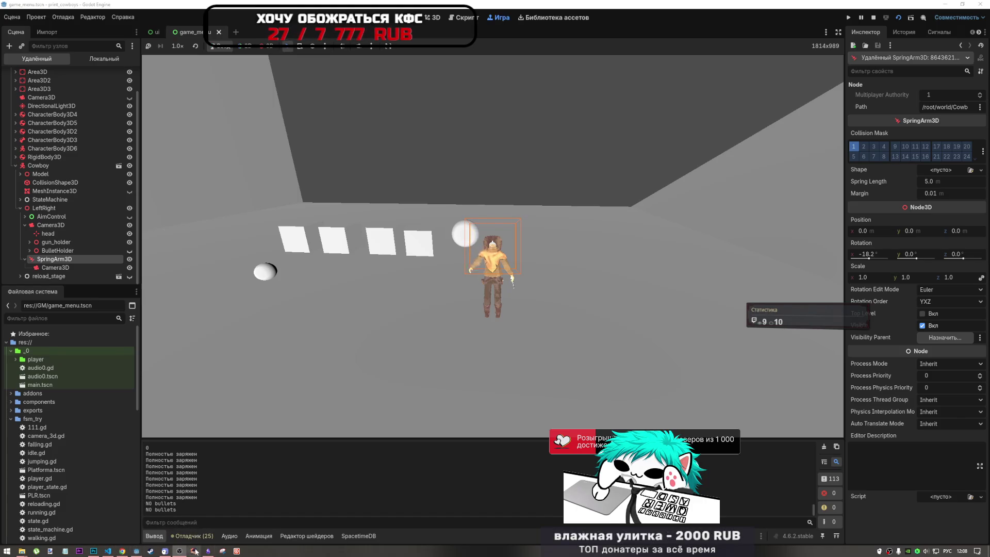
click(120, 550)
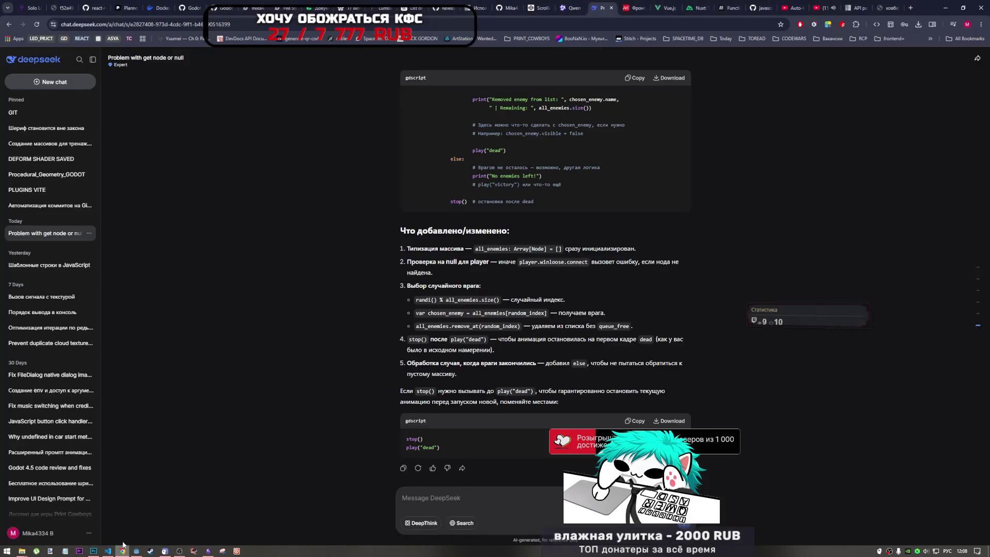
- In a new tab, open the Twitch channel, pause the stream, and go to Панель управления автора
click(912, 8)
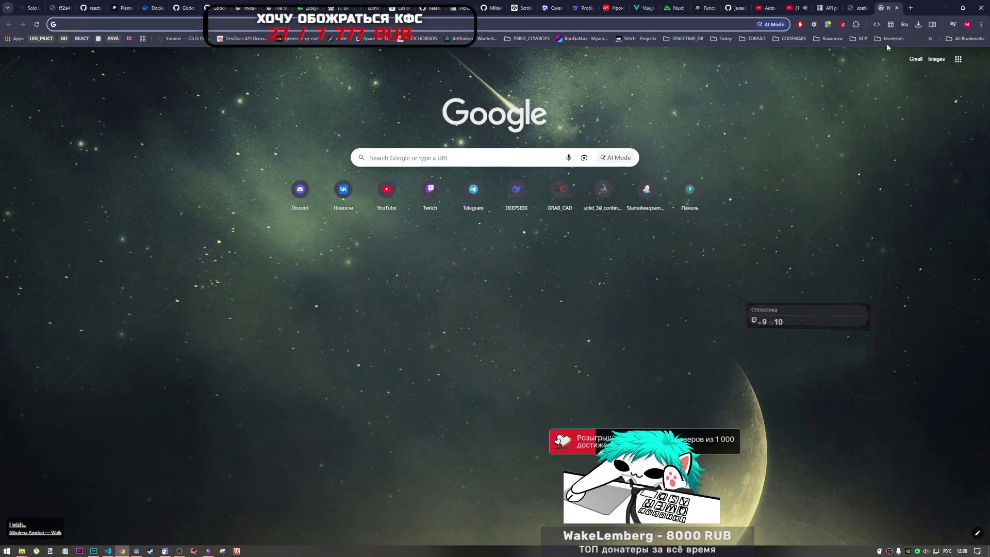
click(430, 191)
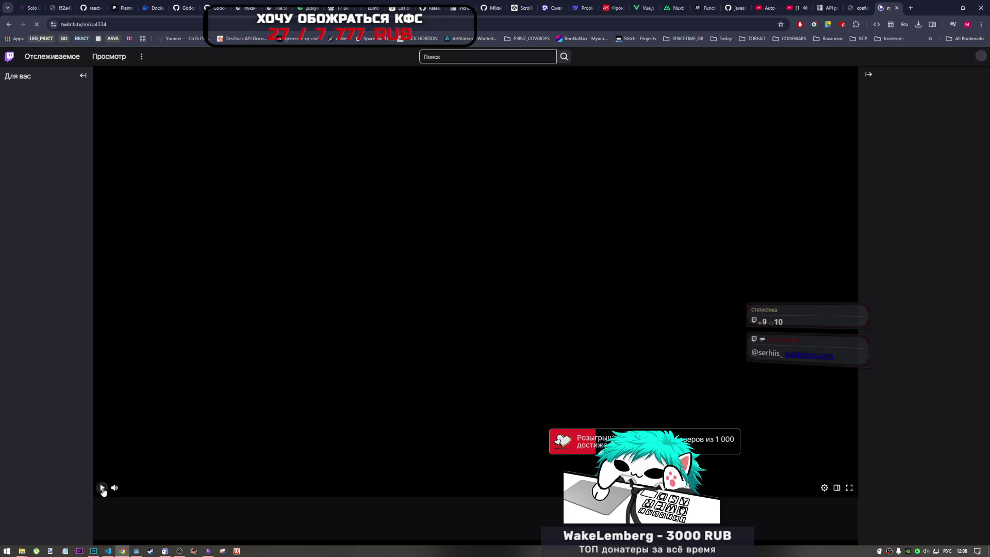
click(479, 281)
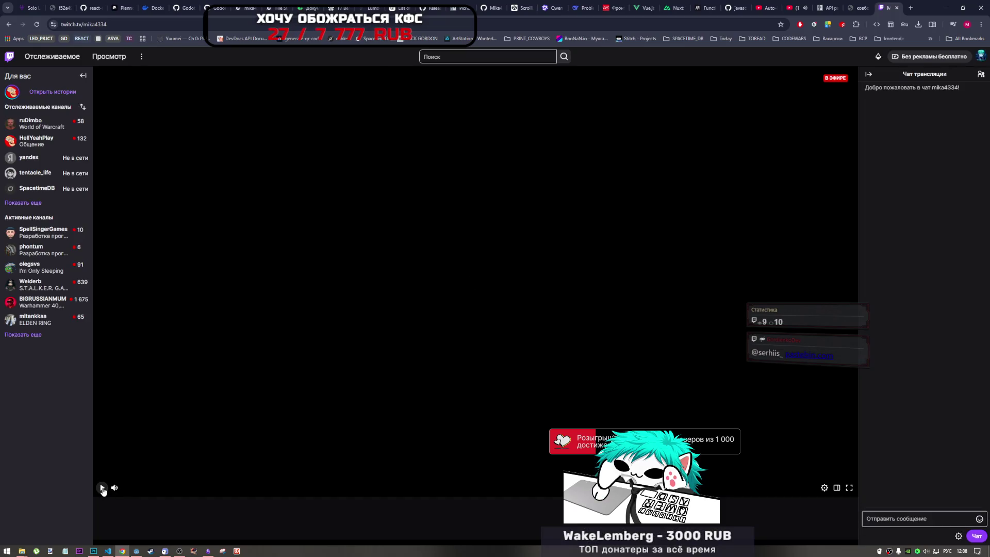
click(981, 56)
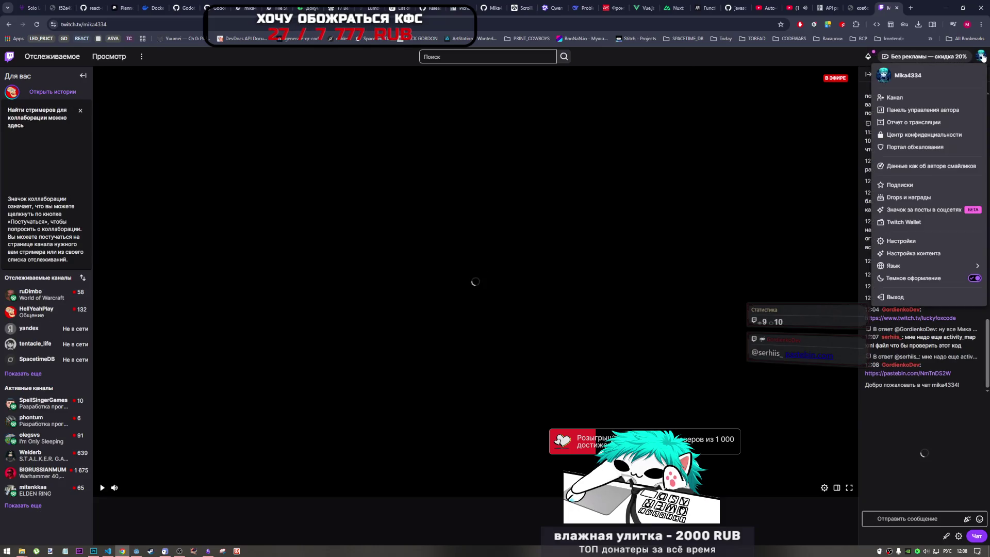
click(982, 58)
click(982, 57)
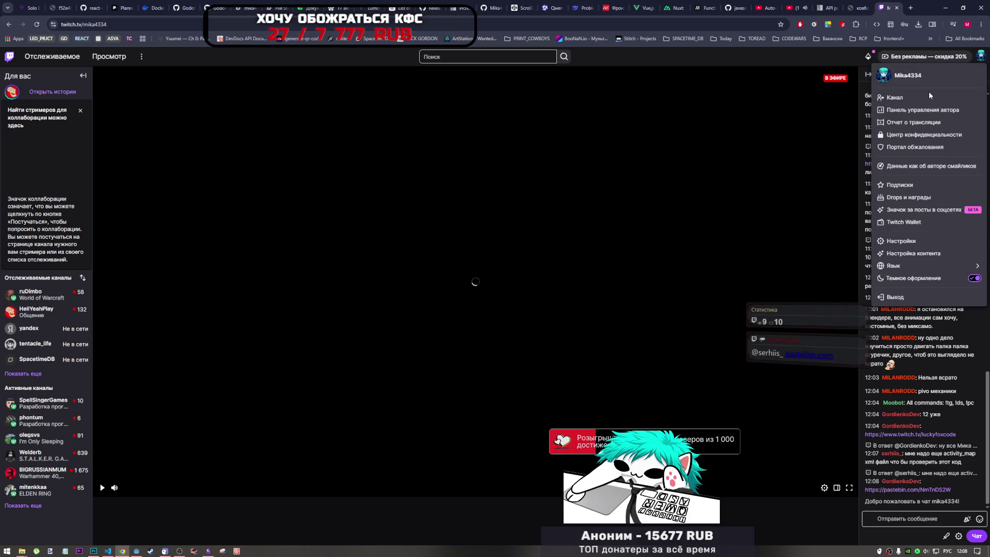
click(929, 99)
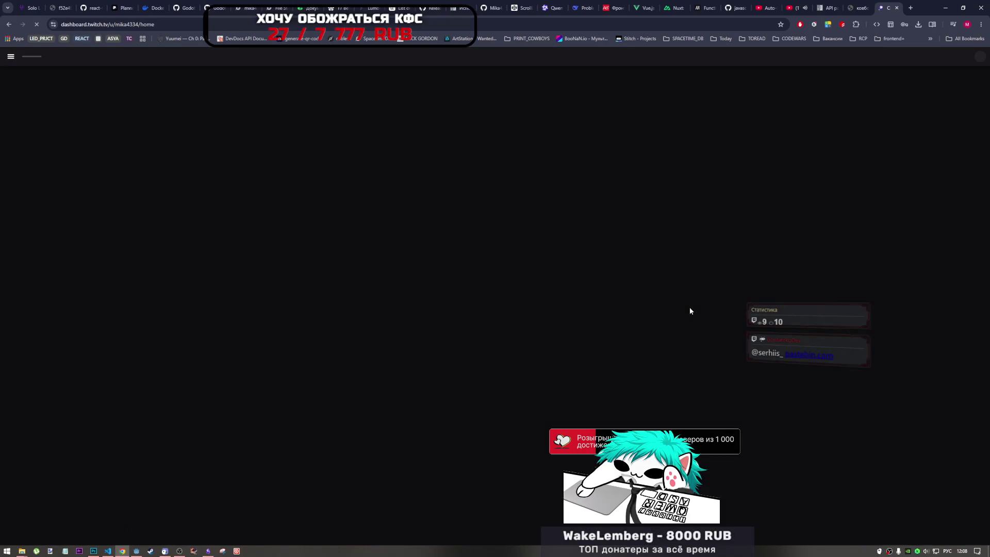